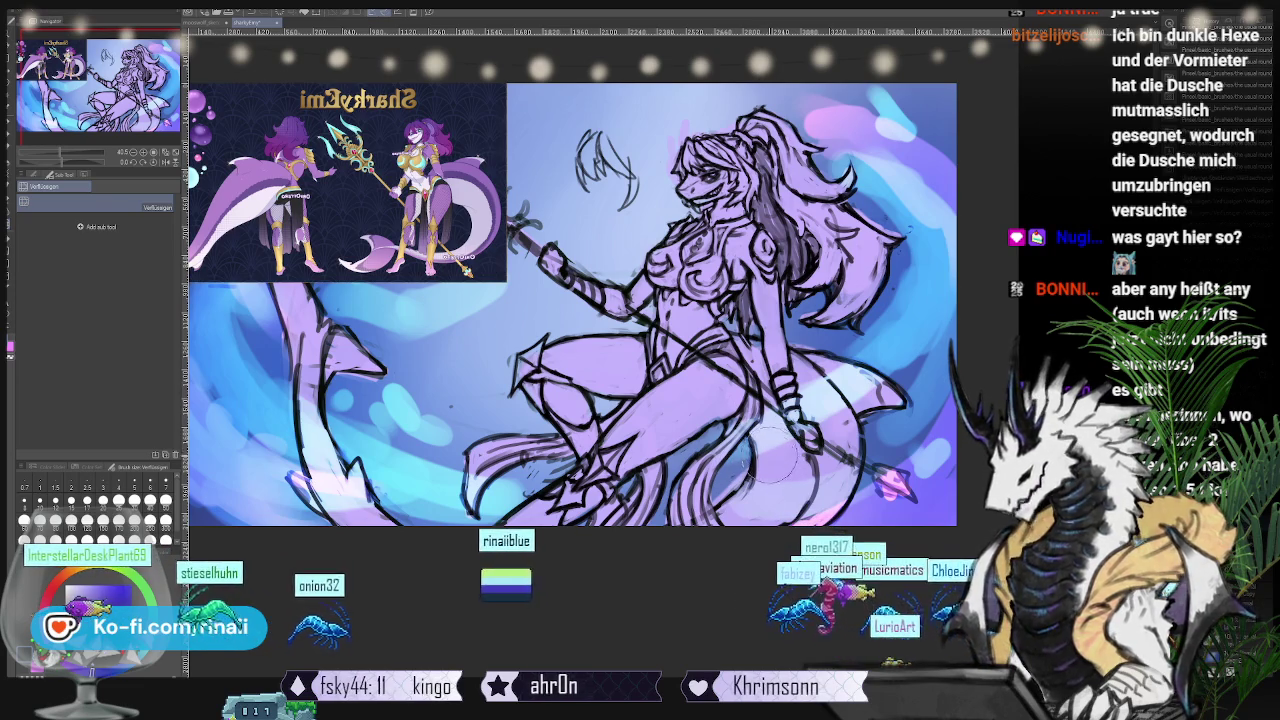
# Step: Leave Liquify for the brush tool and zoom in on the character's upper body
pyautogui.press('b')
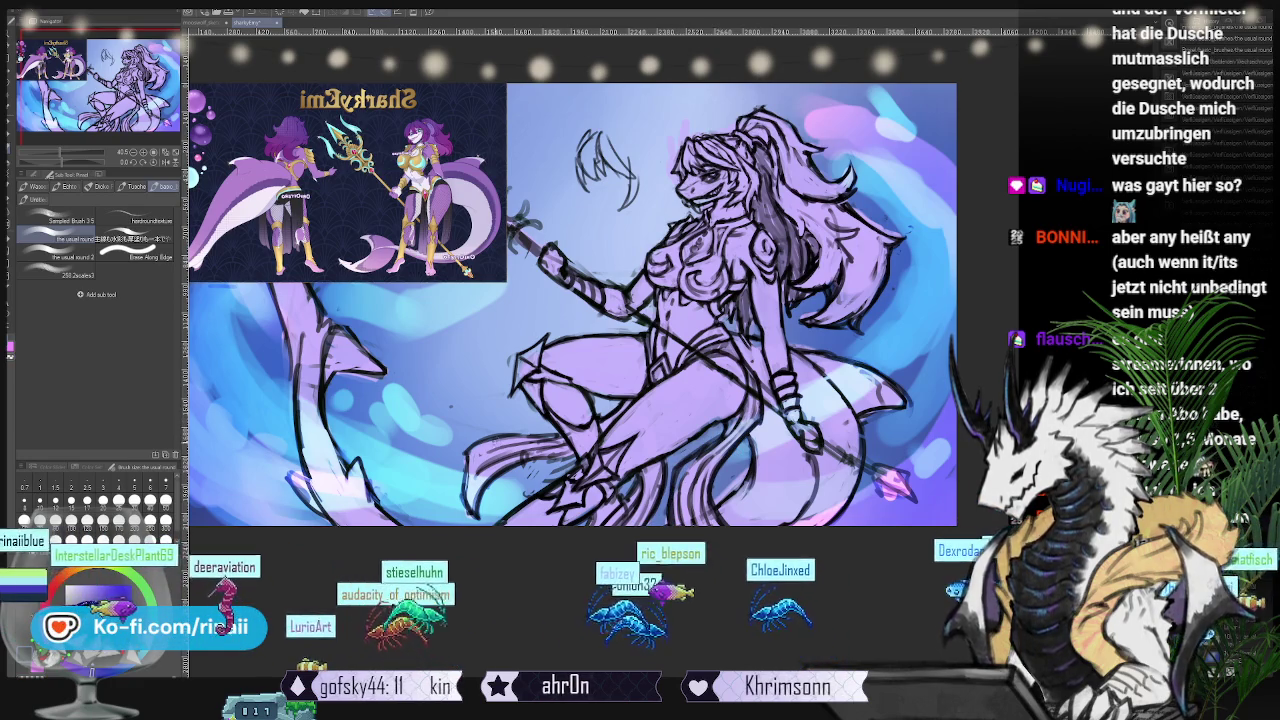
pyautogui.scroll(1, 570, 300)
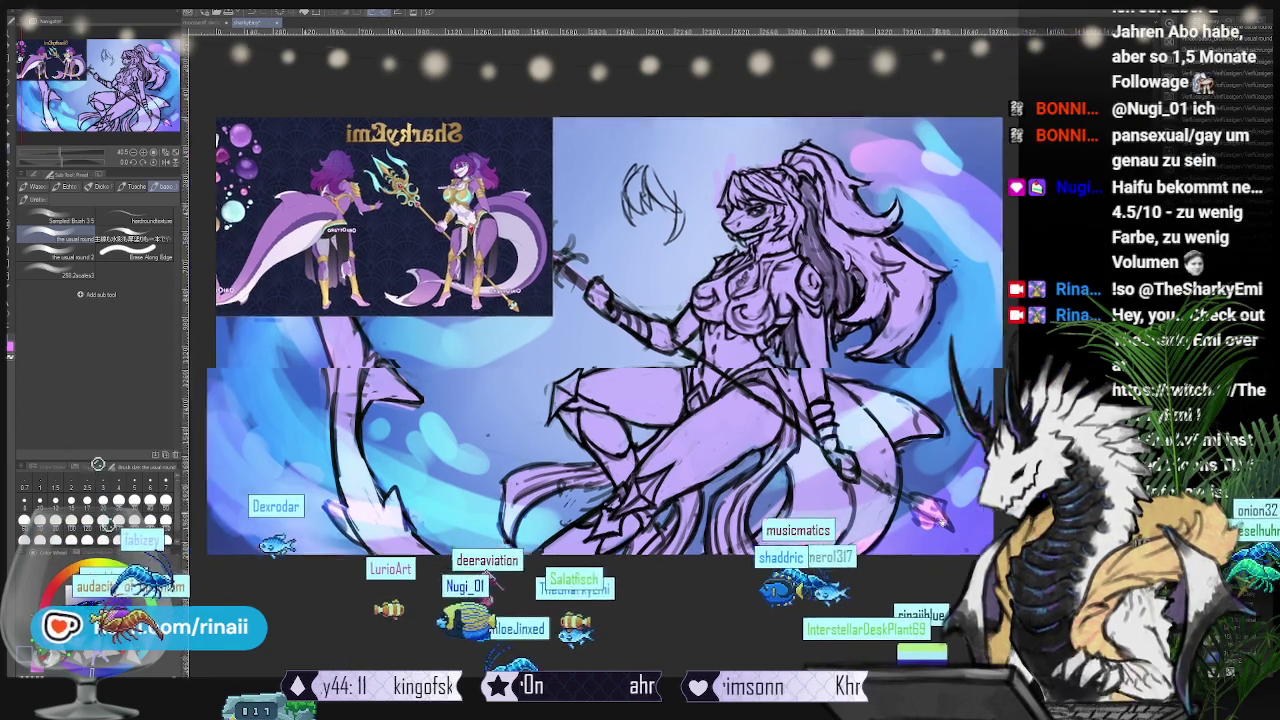
pyautogui.moveTo(474, 450); pyautogui.dragTo(527, 493)
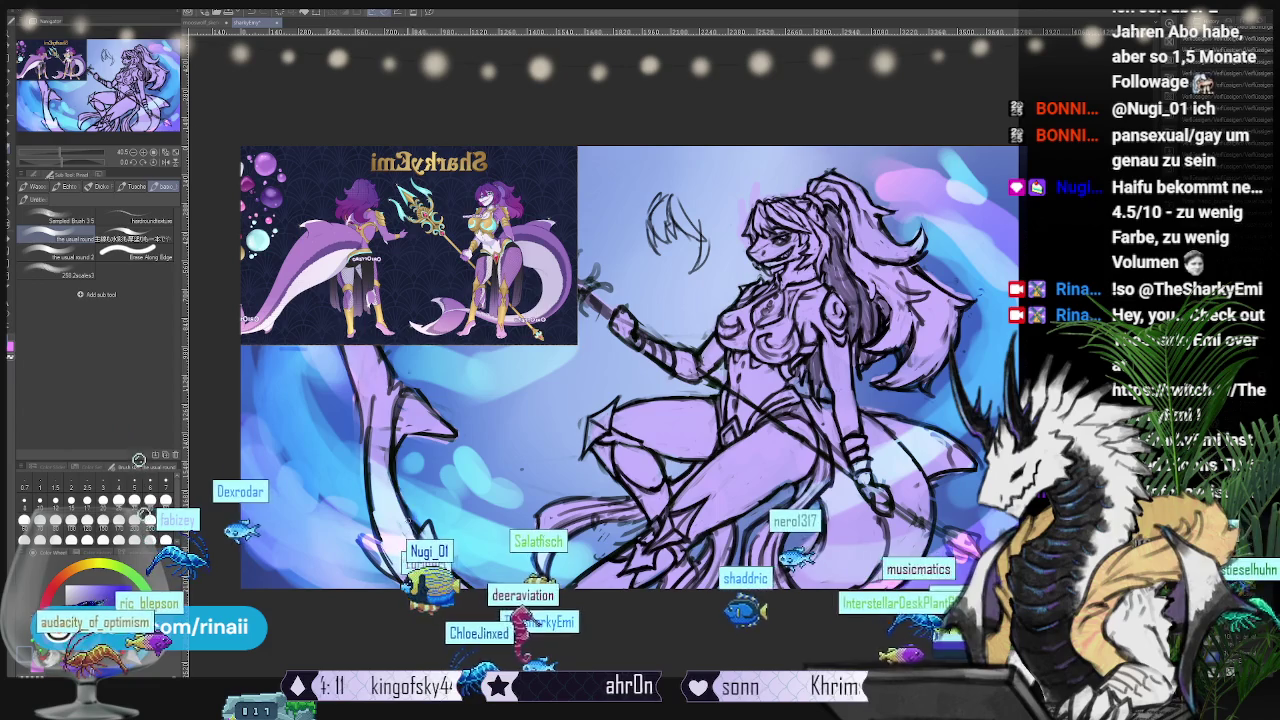
# Step: Mirror the canvas view horizontally and adjust the zoom on the face and torso
pyautogui.press('h')
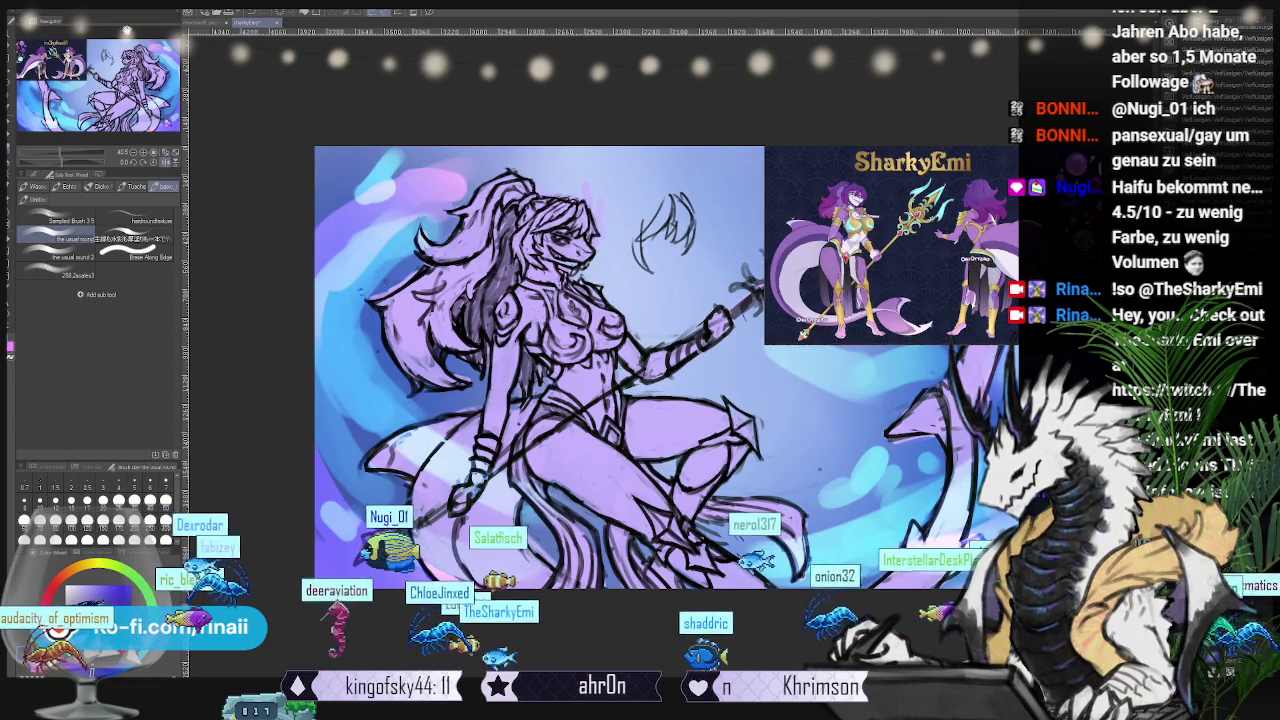
pyautogui.scroll(3, 559, 133)
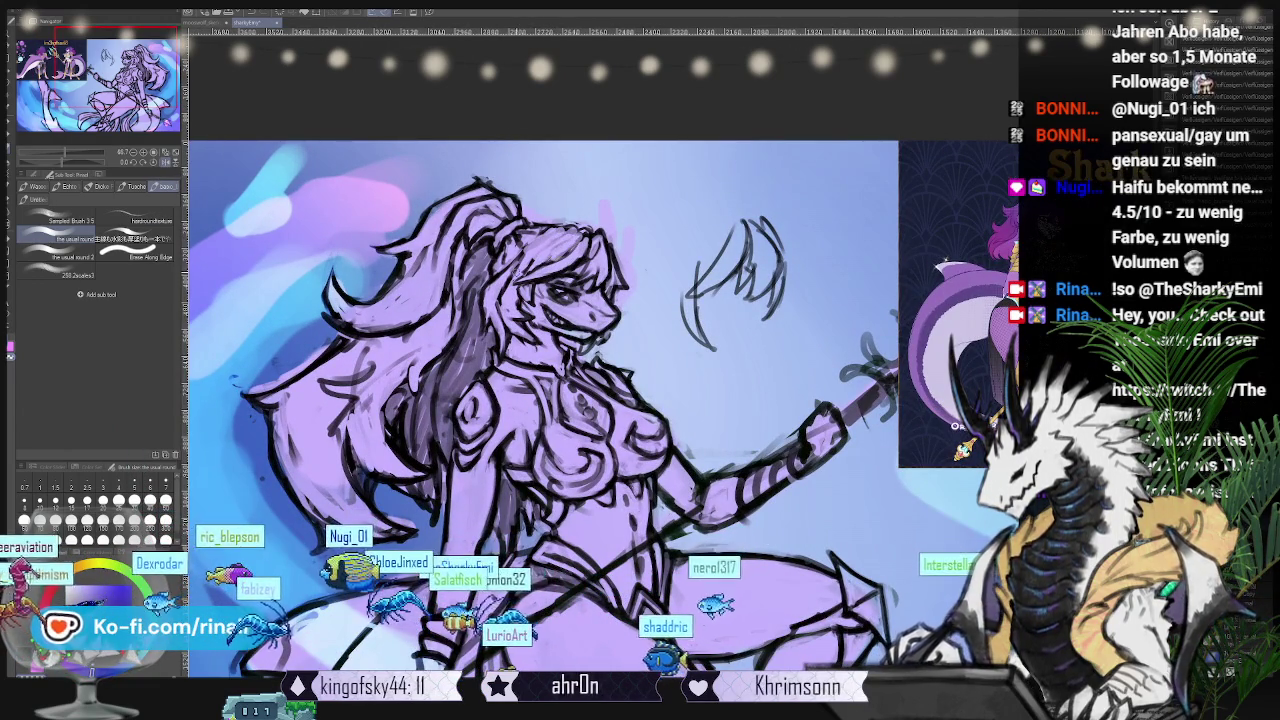
pyautogui.scroll(-1, 540, 400)
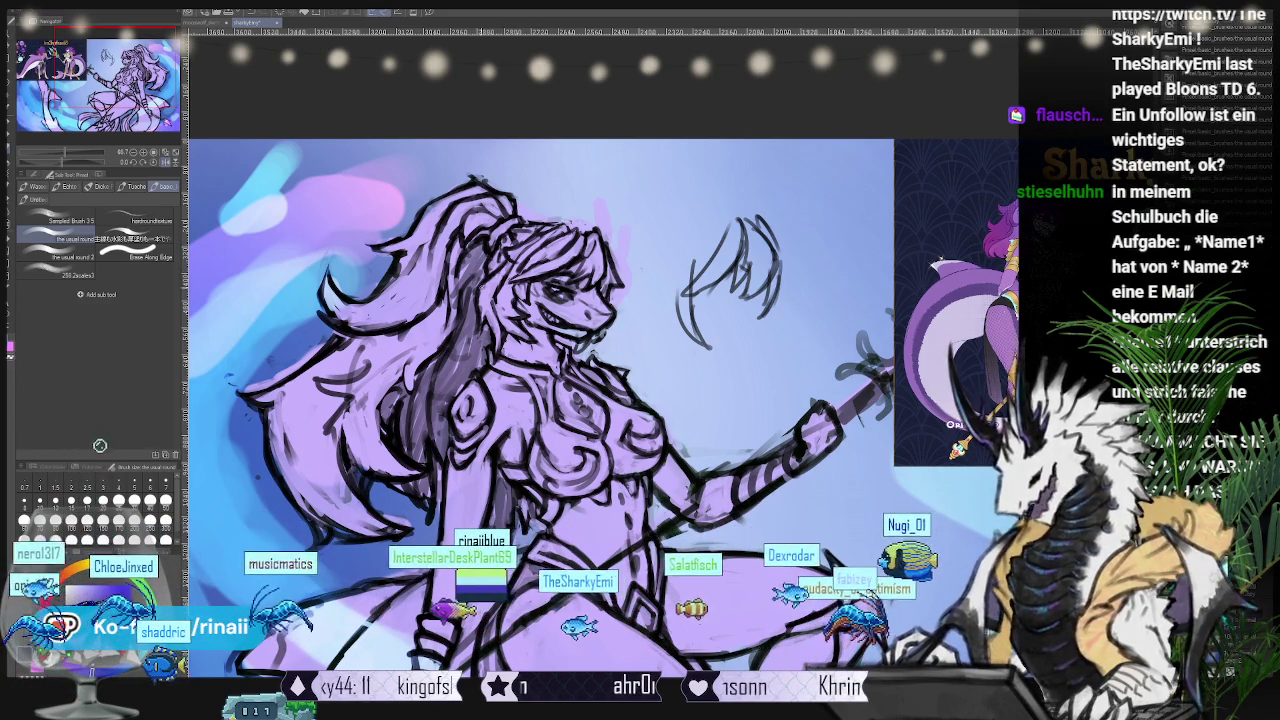
# Step: Lasso the hair lock beside the face, then transform and commit its new position
pyautogui.press('m')
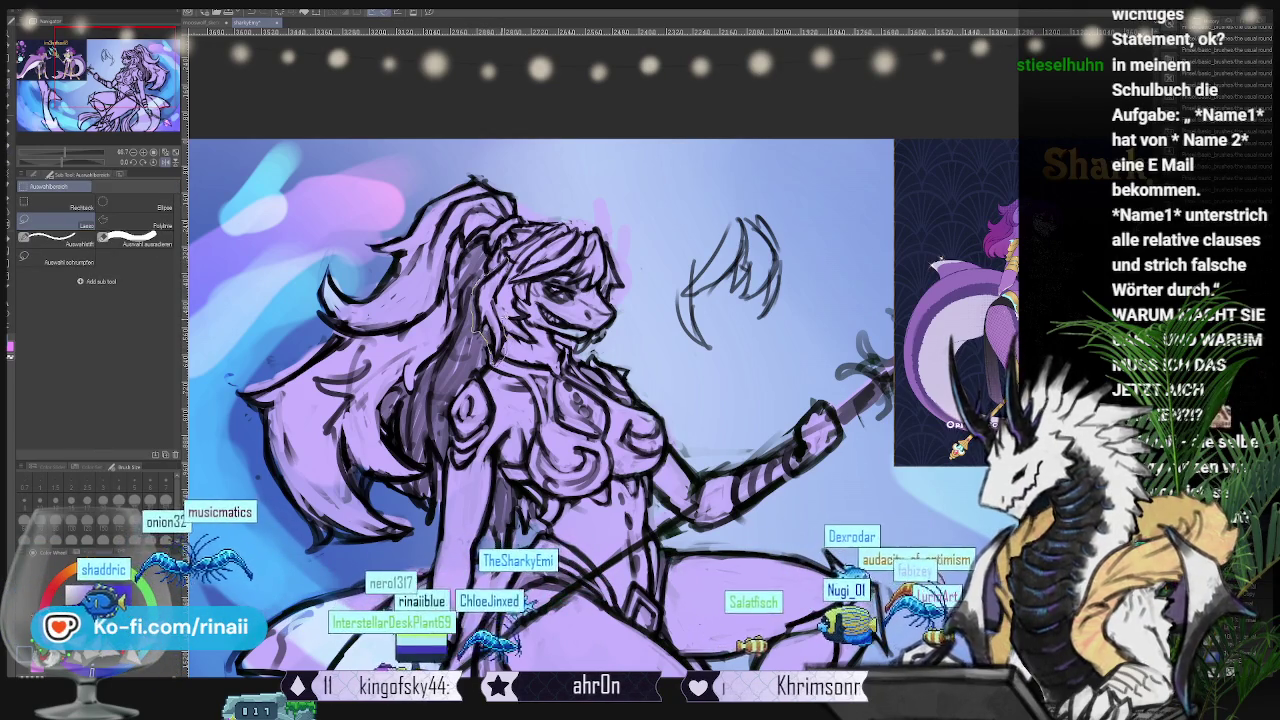
pyautogui.moveTo(475, 290); pyautogui.dragTo(480, 350)
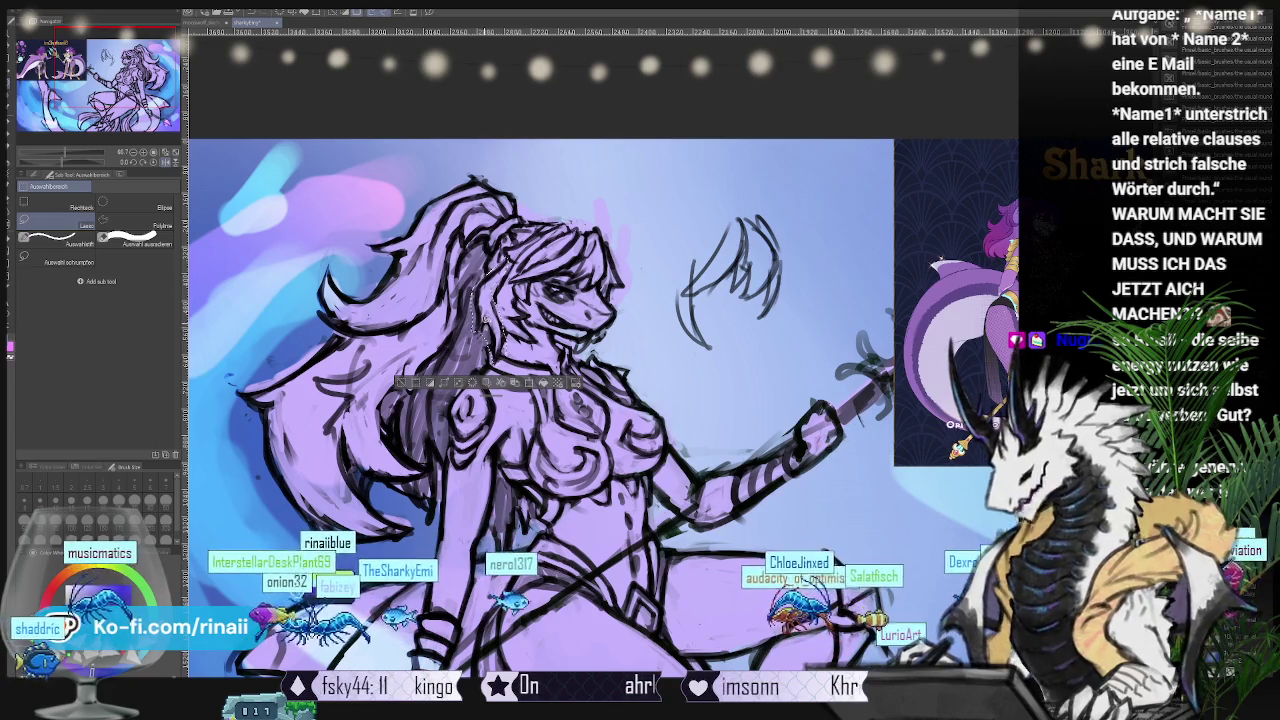
pyautogui.press('k')
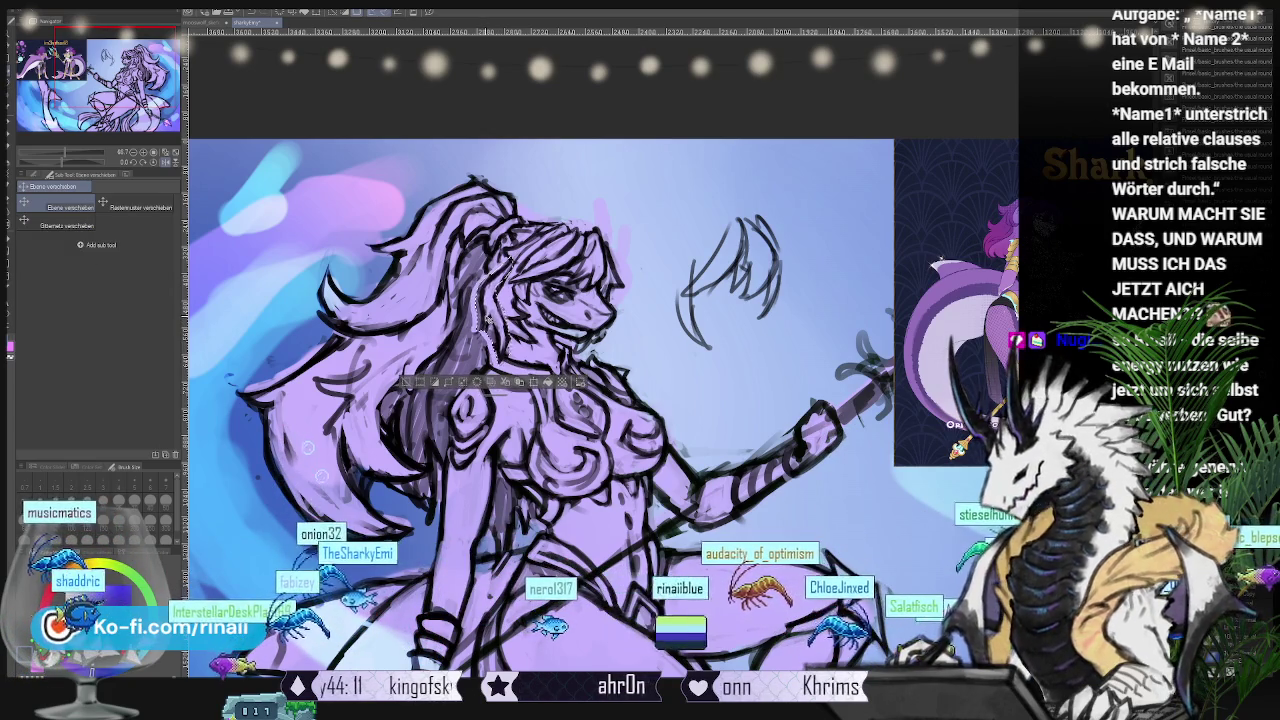
pyautogui.hotkey('ctrl', 't')
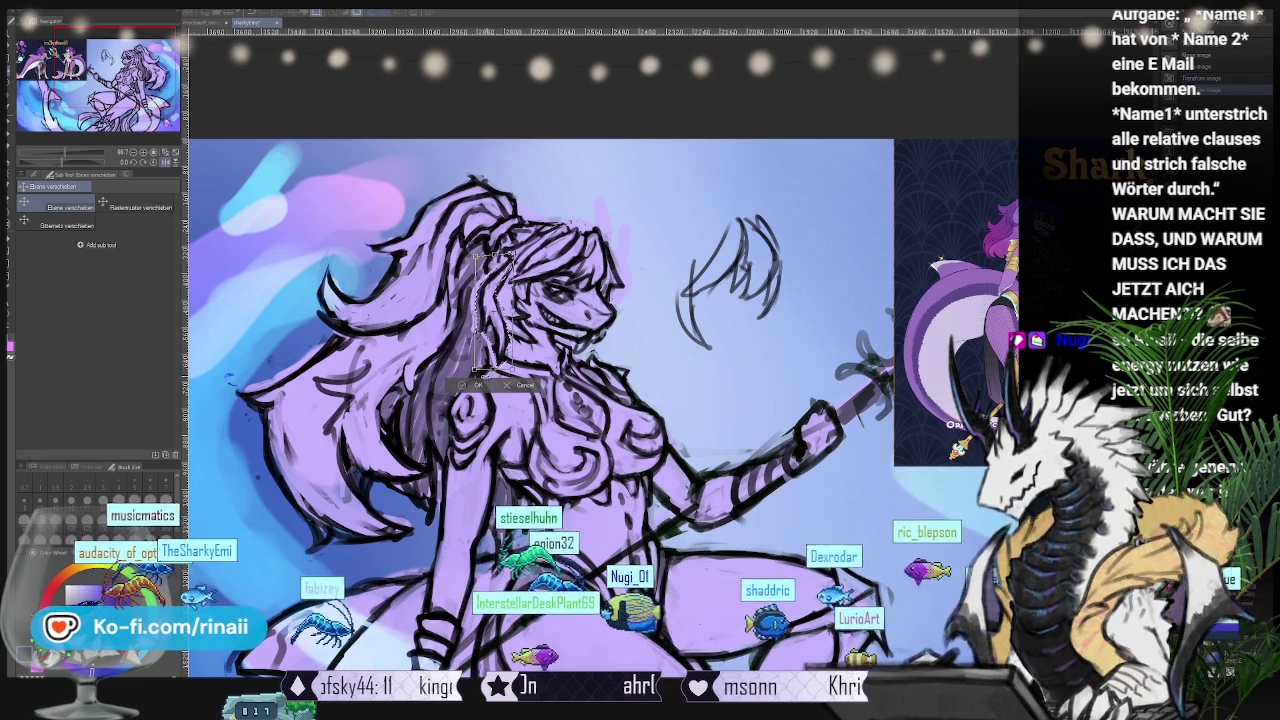
pyautogui.press('Return')
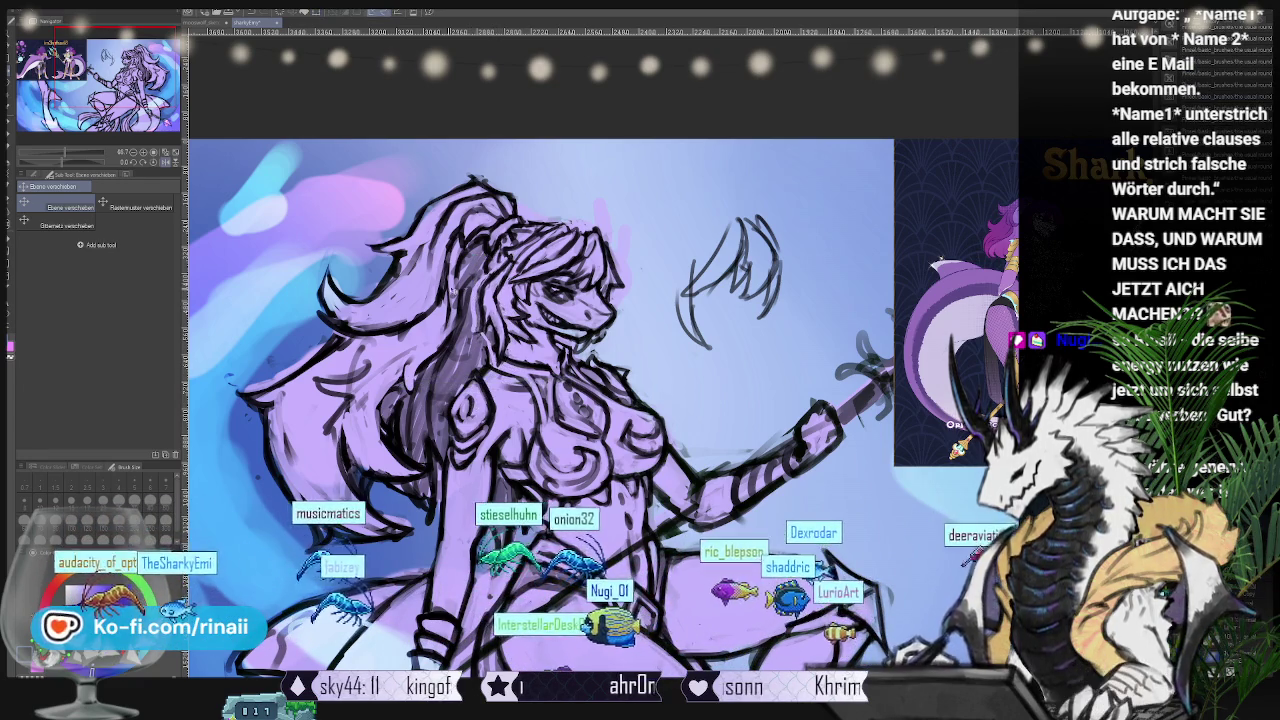
# Step: Return to the brush and shift the view up-left toward the hair near the face
pyautogui.press('b')
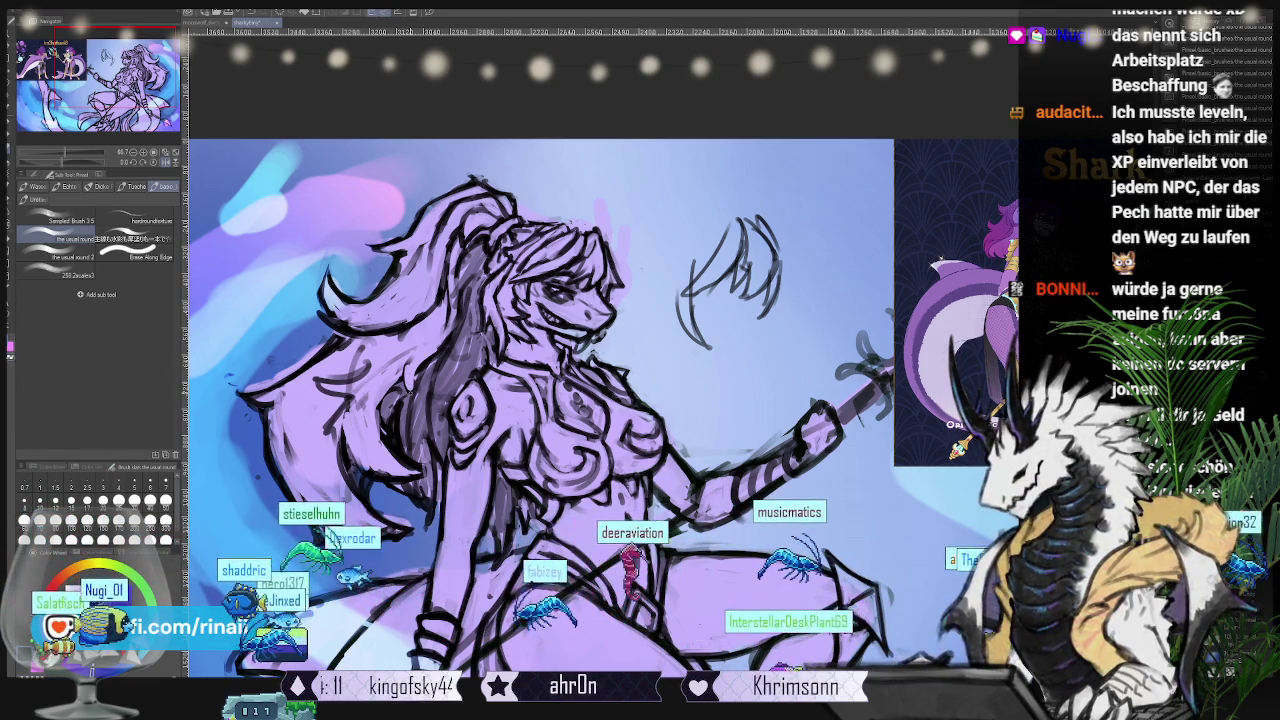
pyautogui.moveTo(560, 400); pyautogui.dragTo(530, 378)
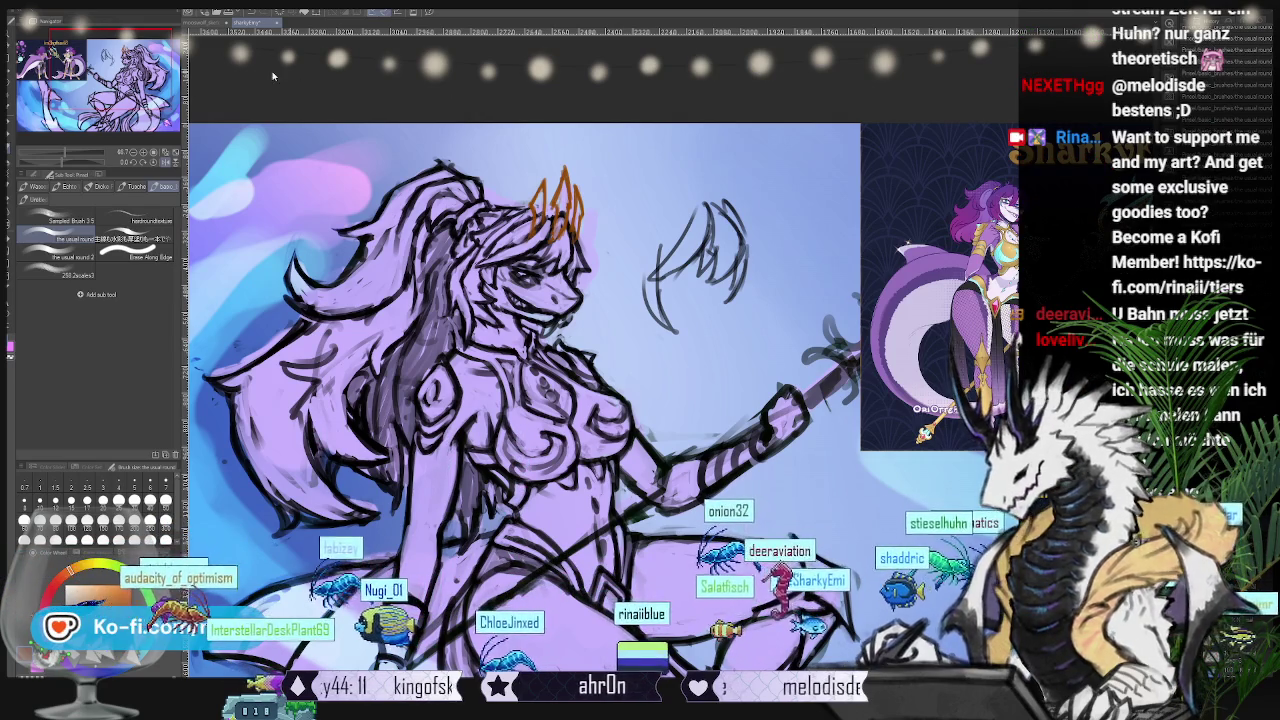
# Step: Mirror and recenter the canvas, then toggle the orange horn sketch off and on
pyautogui.click(165, 160)
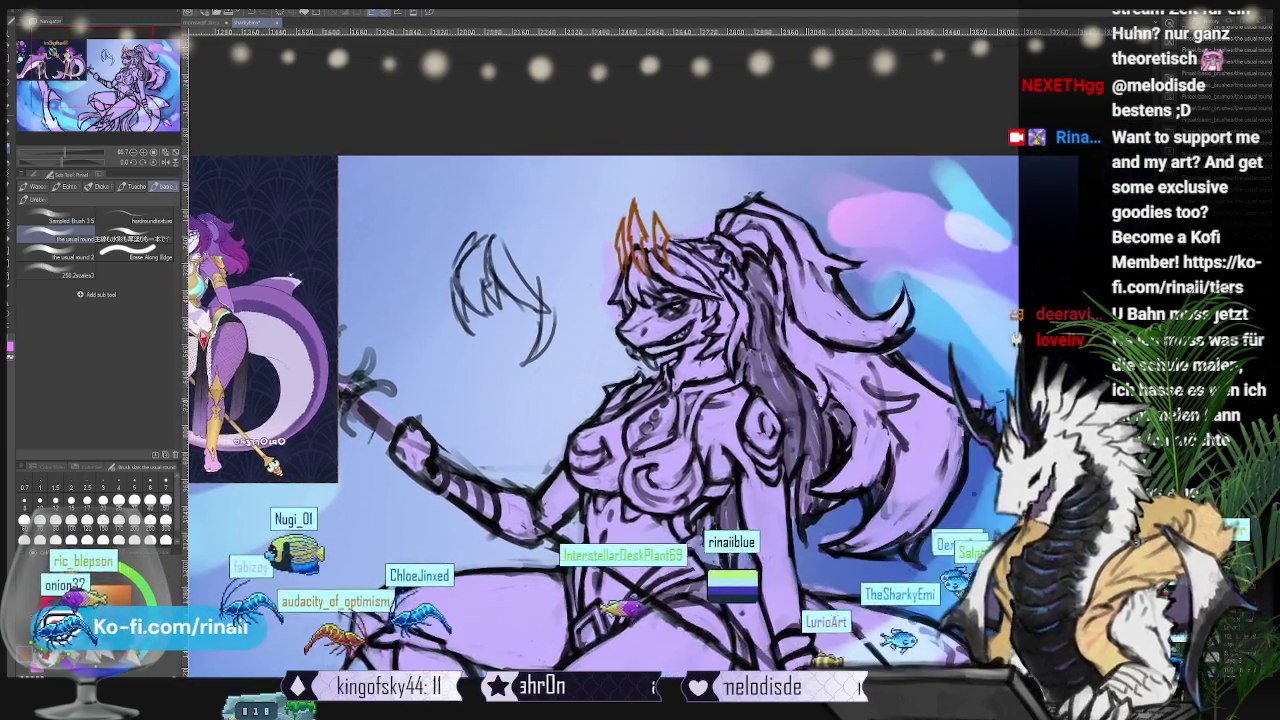
pyautogui.moveTo(600, 400); pyautogui.dragTo(543, 376)
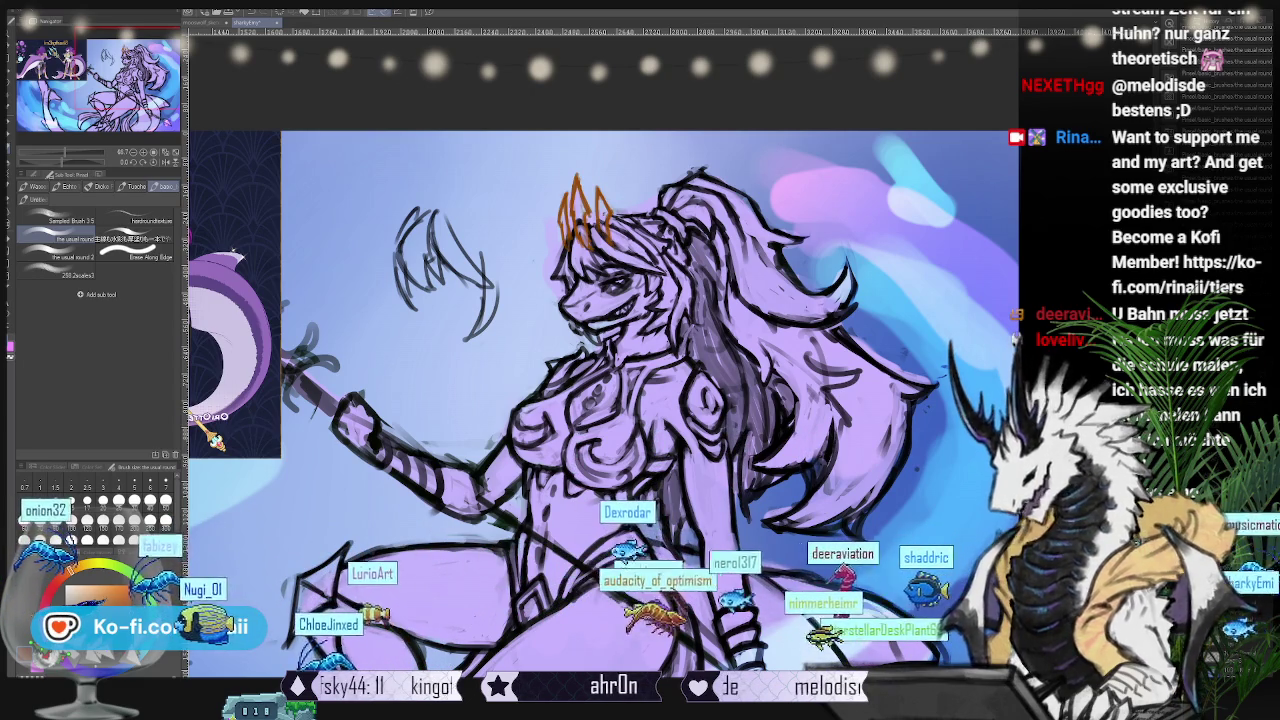
pyautogui.hotkey('ctrl', 'z')
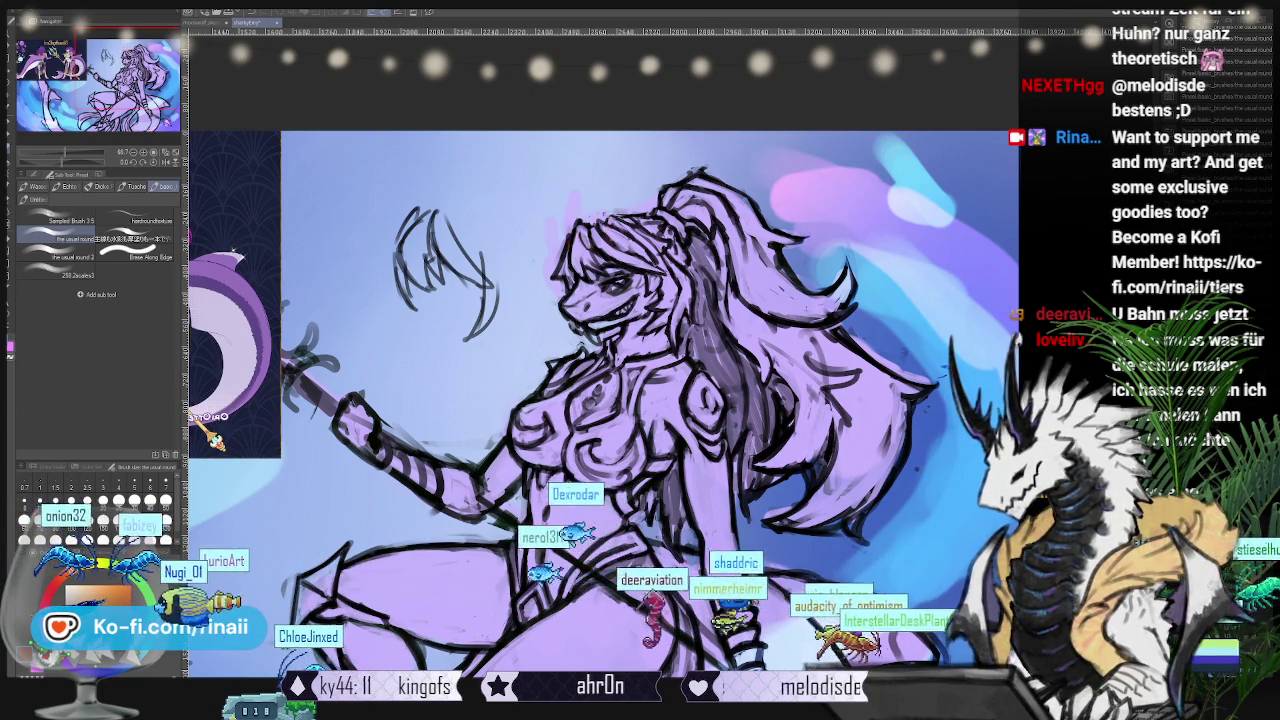
pyautogui.hotkey('ctrl', 'y')
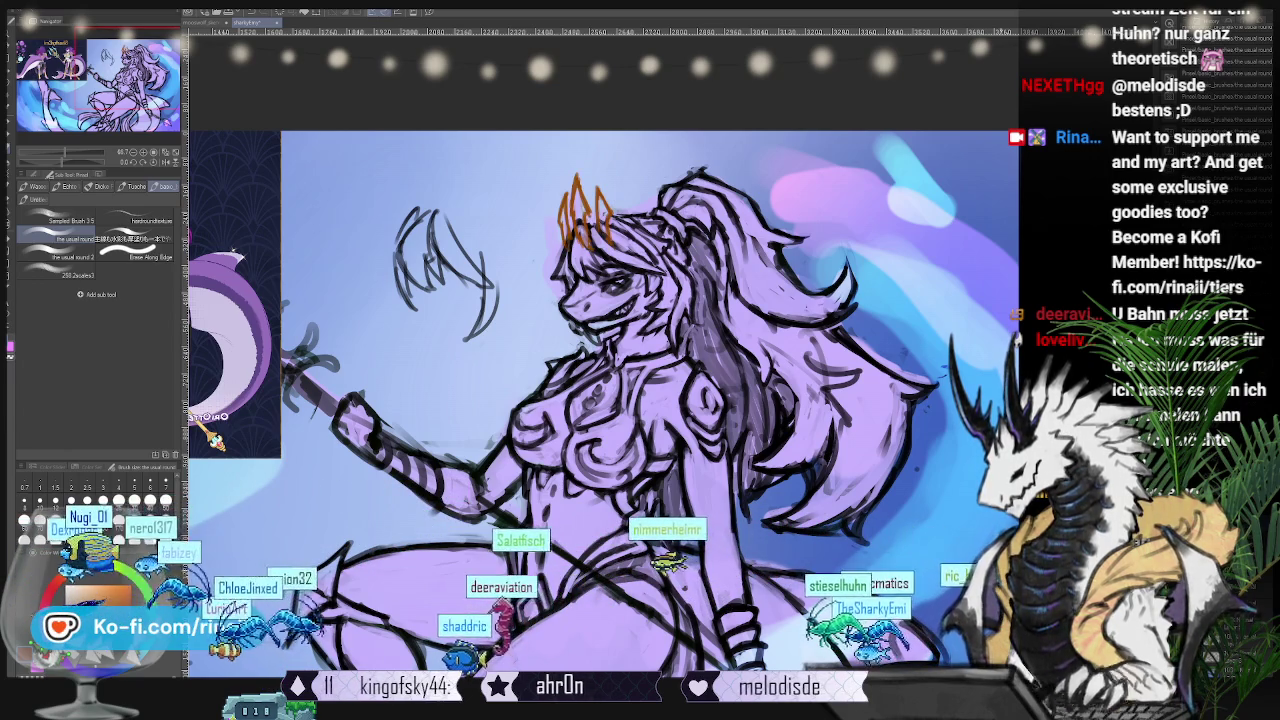
# Step: Darken the horn sketch to black with Hue/Saturation/Luminosity at Luminosity -100
pyautogui.hotkey('ctrl', 'u')
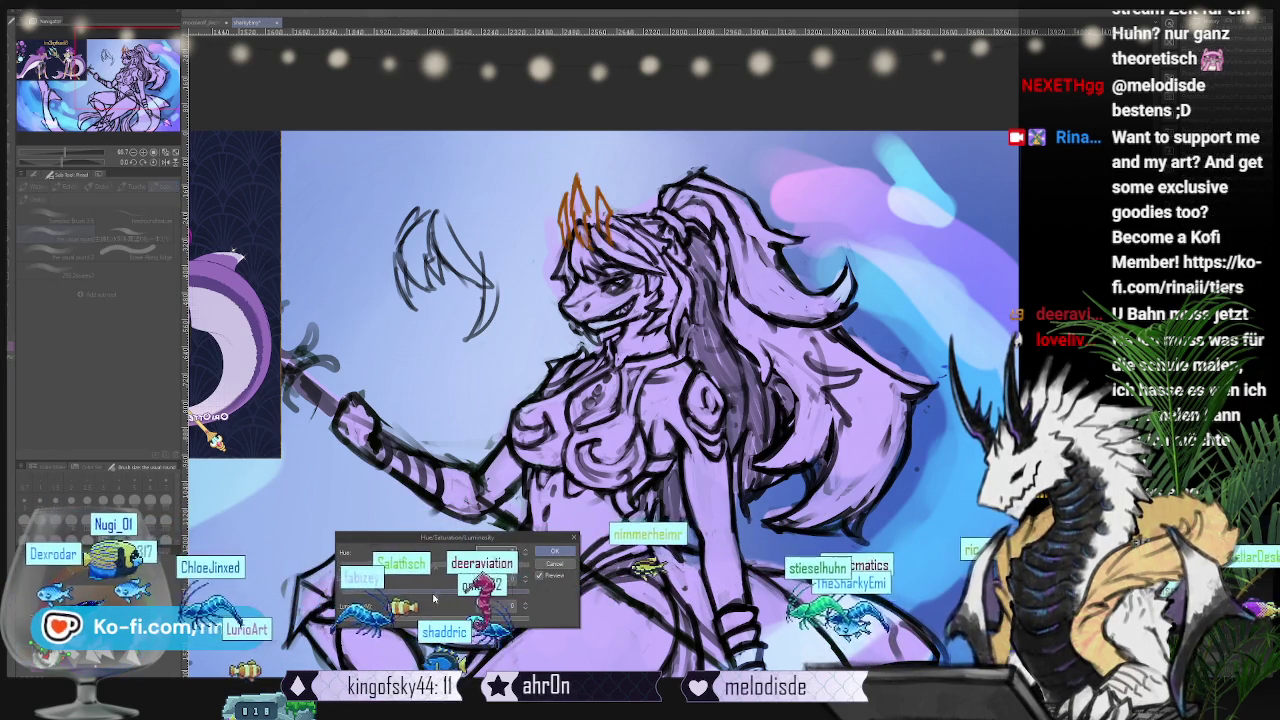
pyautogui.write('-100')
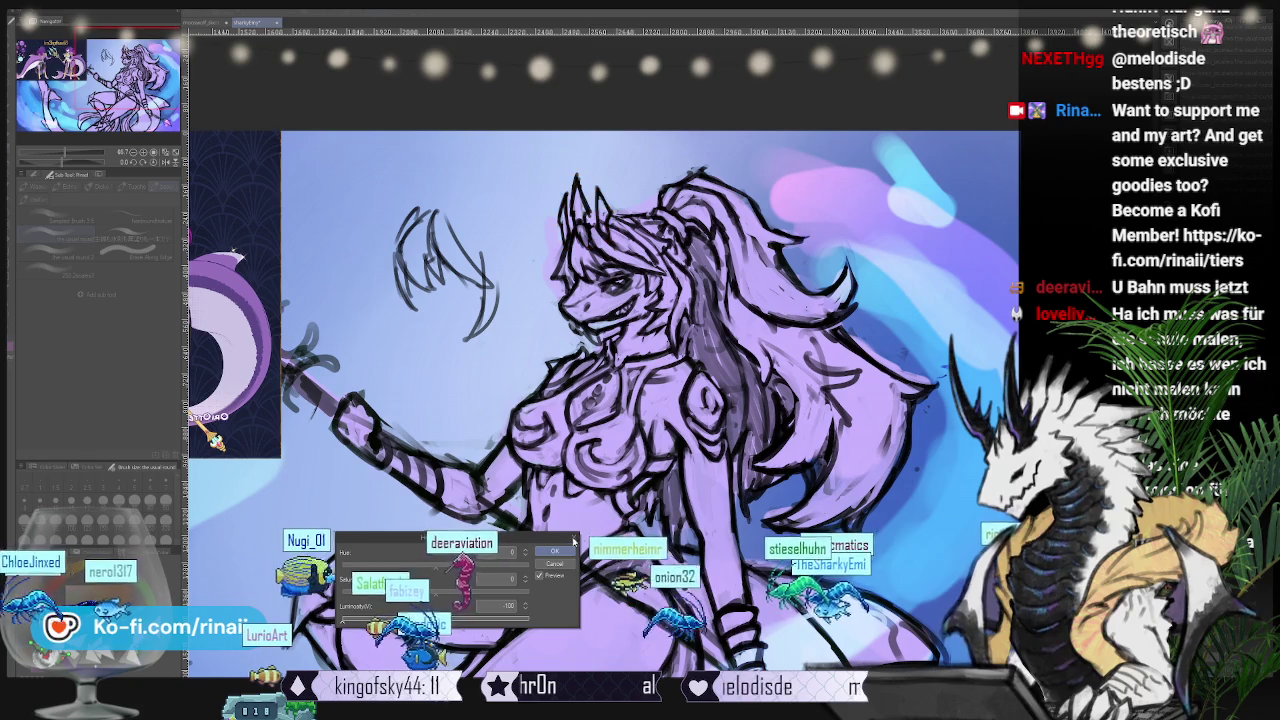
pyautogui.click(555, 552)
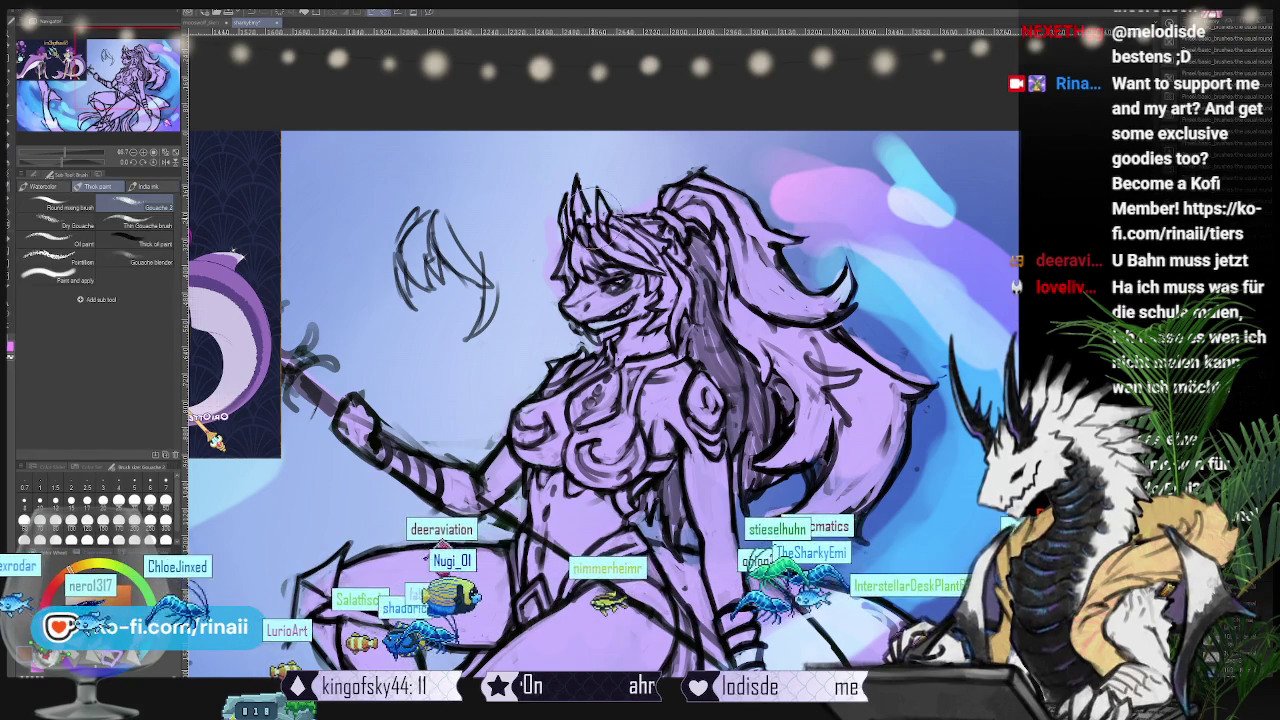
pyautogui.press('p')
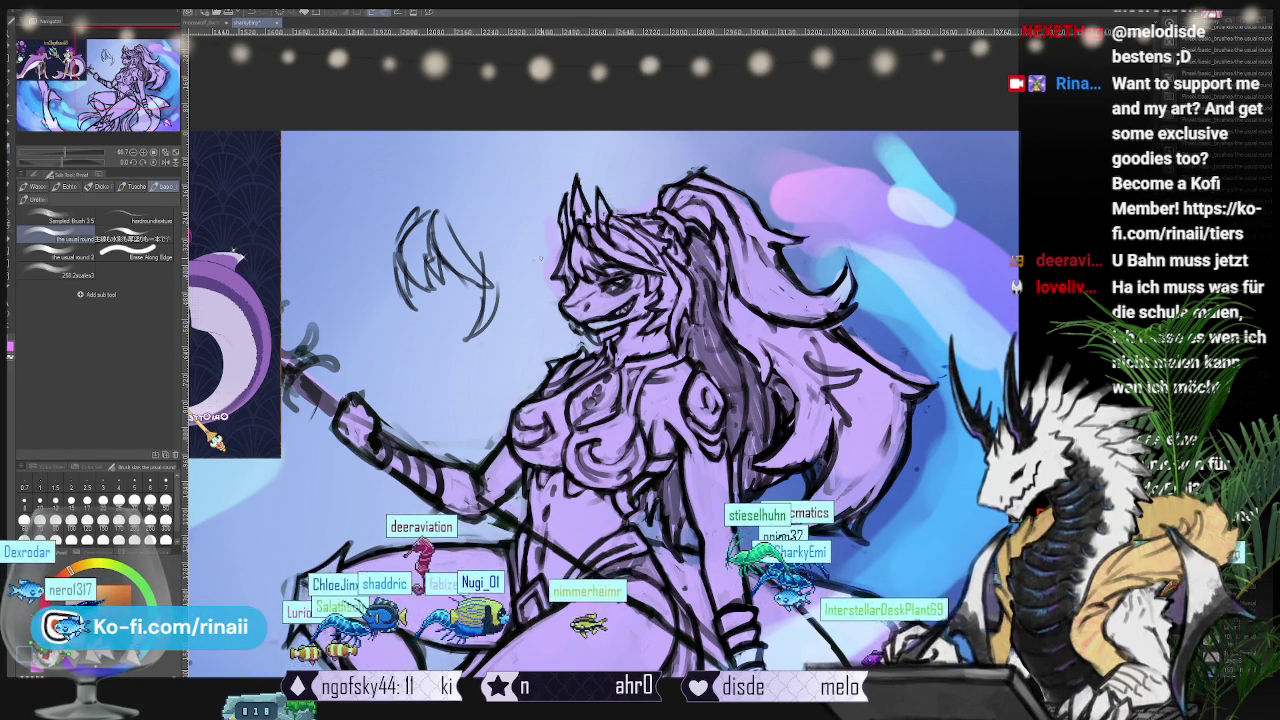
# Step: Rotate the view, return to the thick paint brushes, and zoom out to see everything
pyautogui.moveTo(522, 287); pyautogui.dragTo(539, 312)
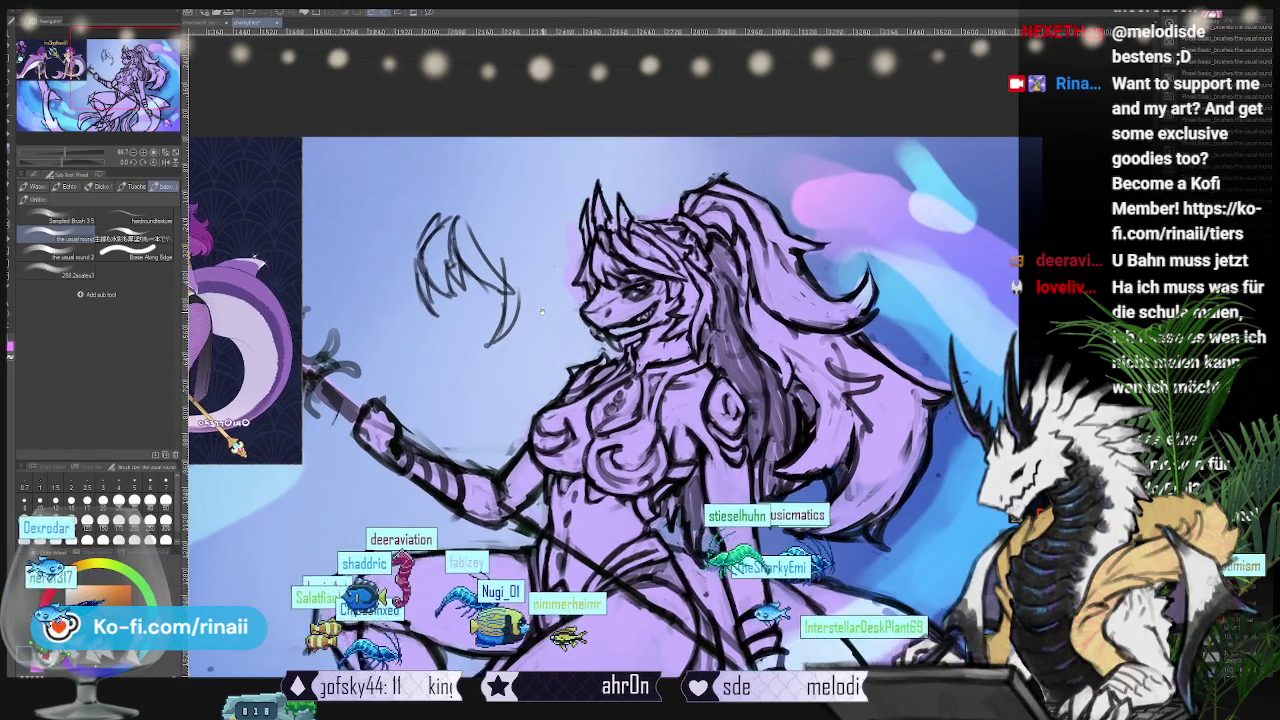
pyautogui.press('b')
pyautogui.press('b')
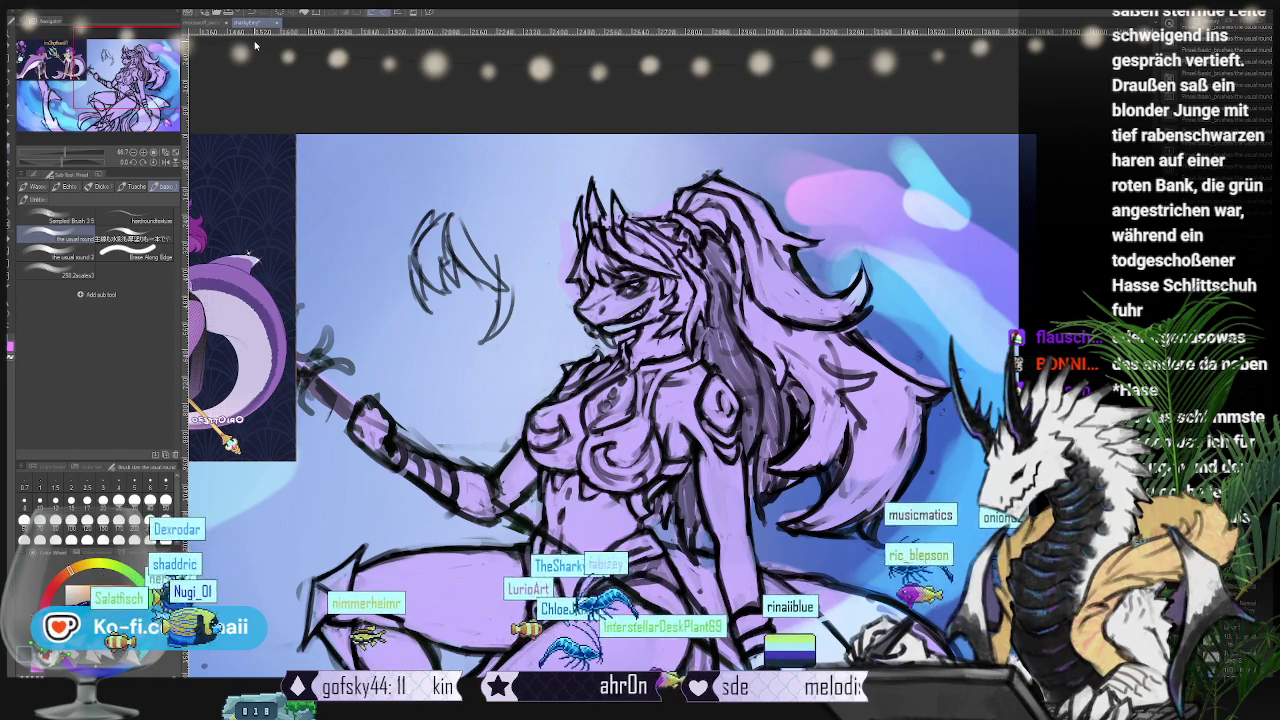
pyautogui.scroll(-1, 279, 78)
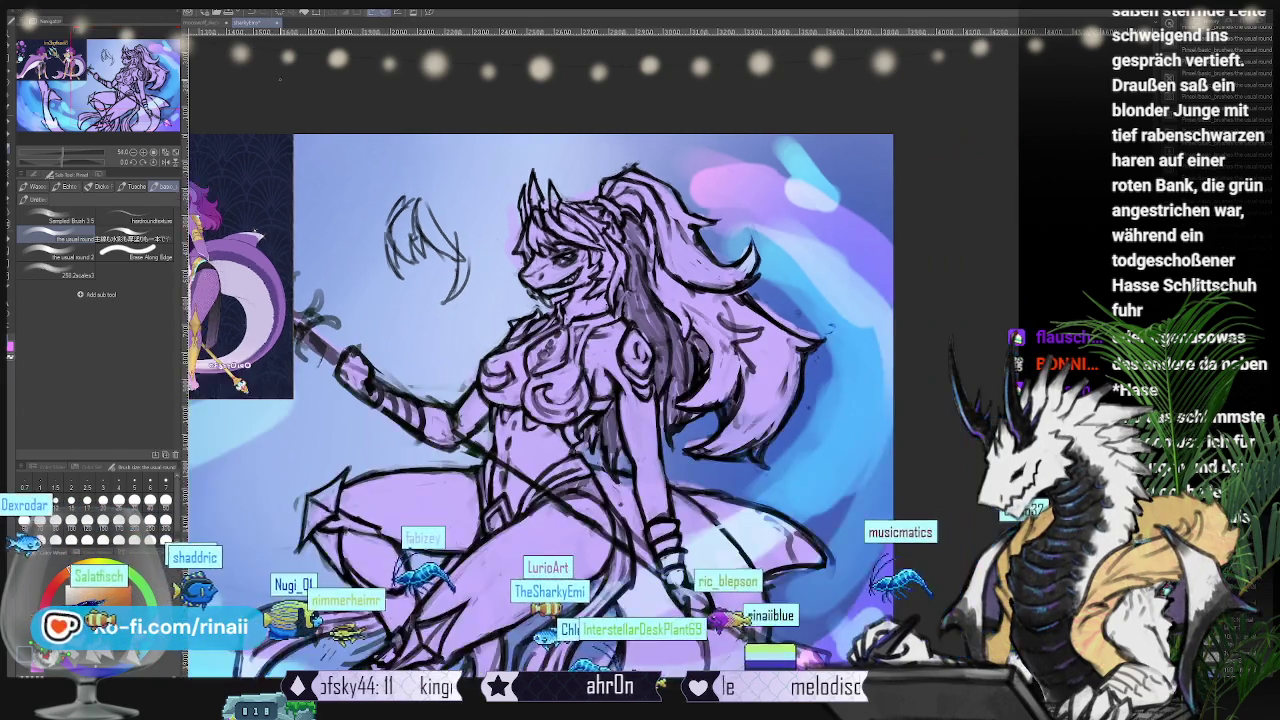
pyautogui.scroll(-2, 580, 400)
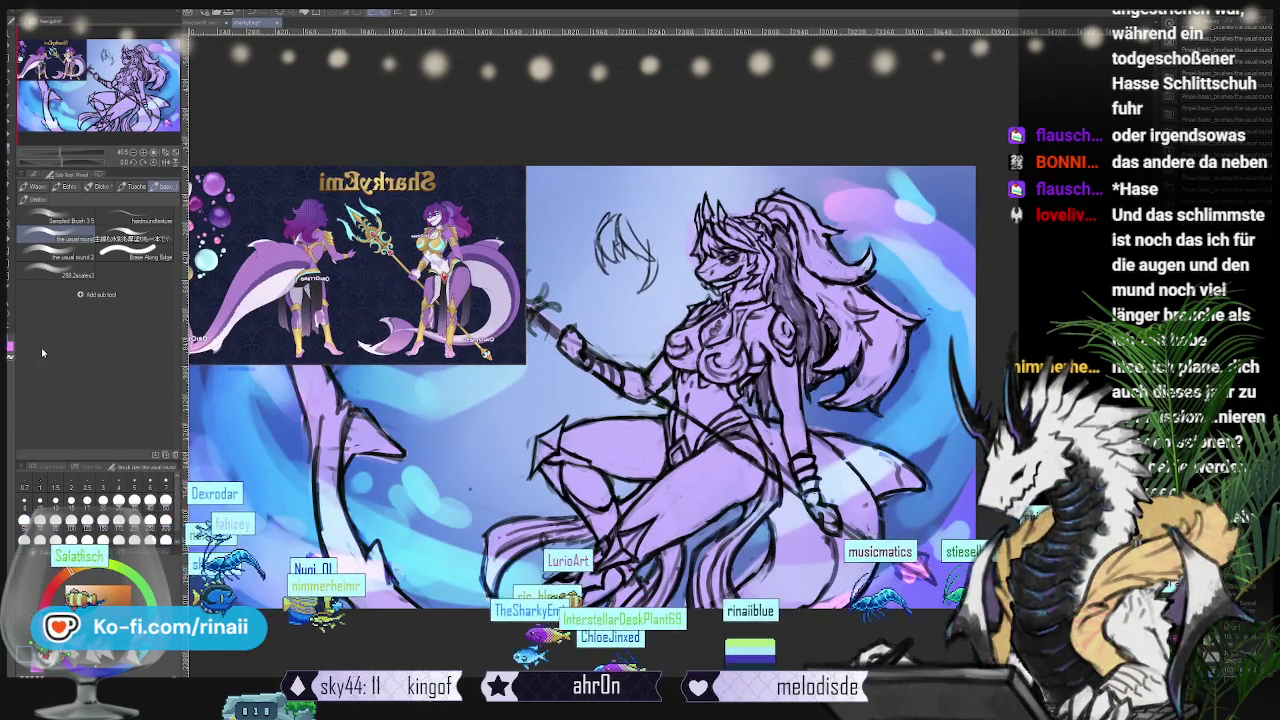
# Step: Glance at the wolf painting, return to the shark-girl drawing, and zoom into the reference
pyautogui.hotkey('ctrl', 'Tab')
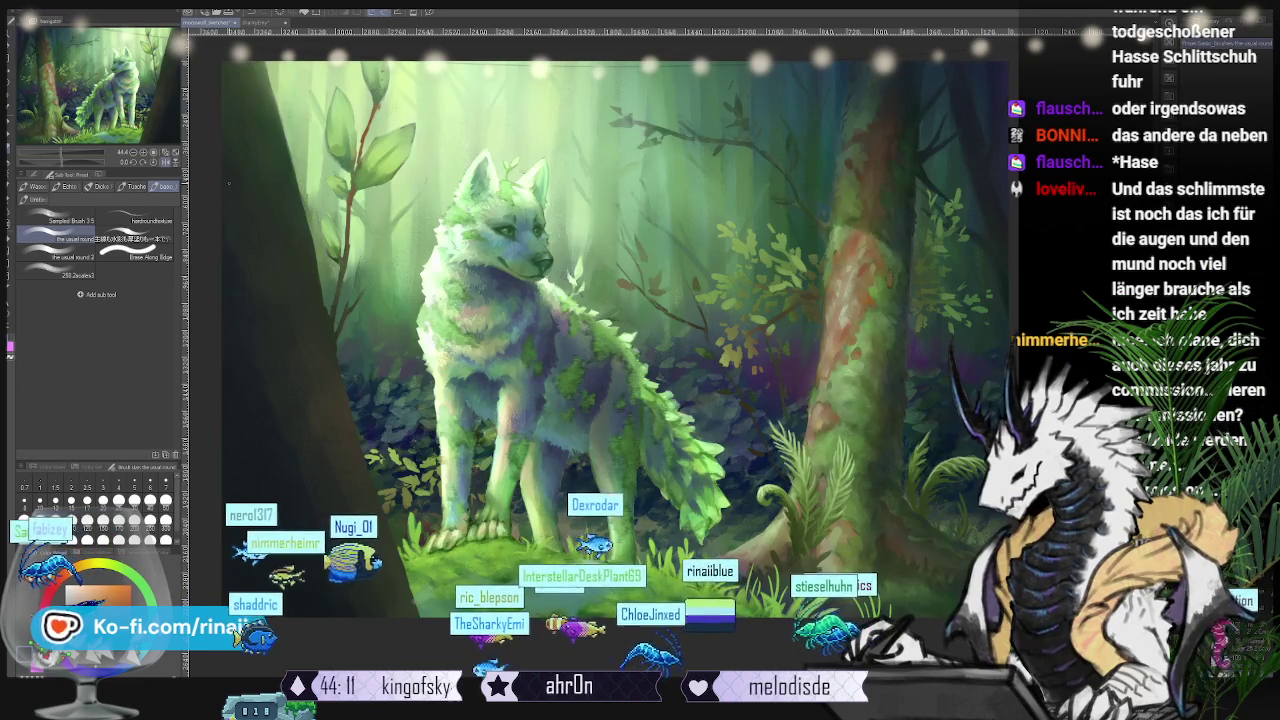
pyautogui.hotkey('ctrl', 'Tab')
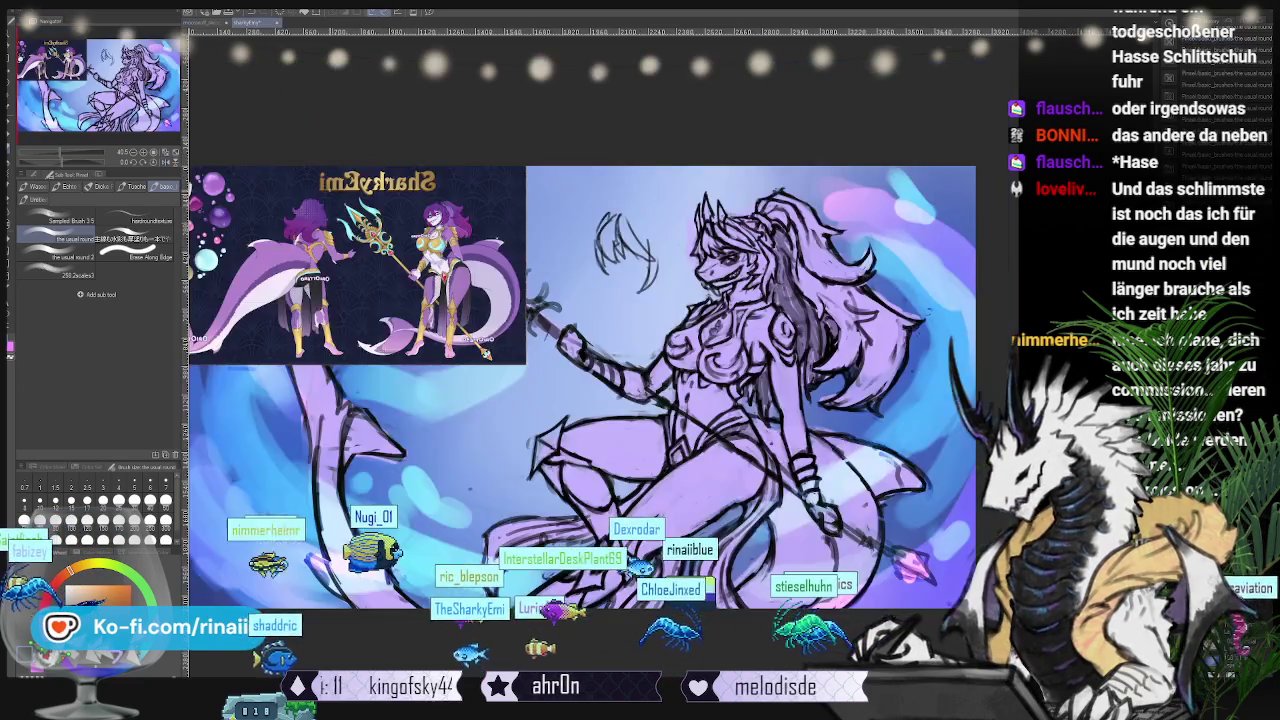
pyautogui.scroll(1, 600, 400)
pyautogui.scroll(1, 600, 400)
pyautogui.scroll(1, 600, 400)
pyautogui.scroll(1, 600, 400)
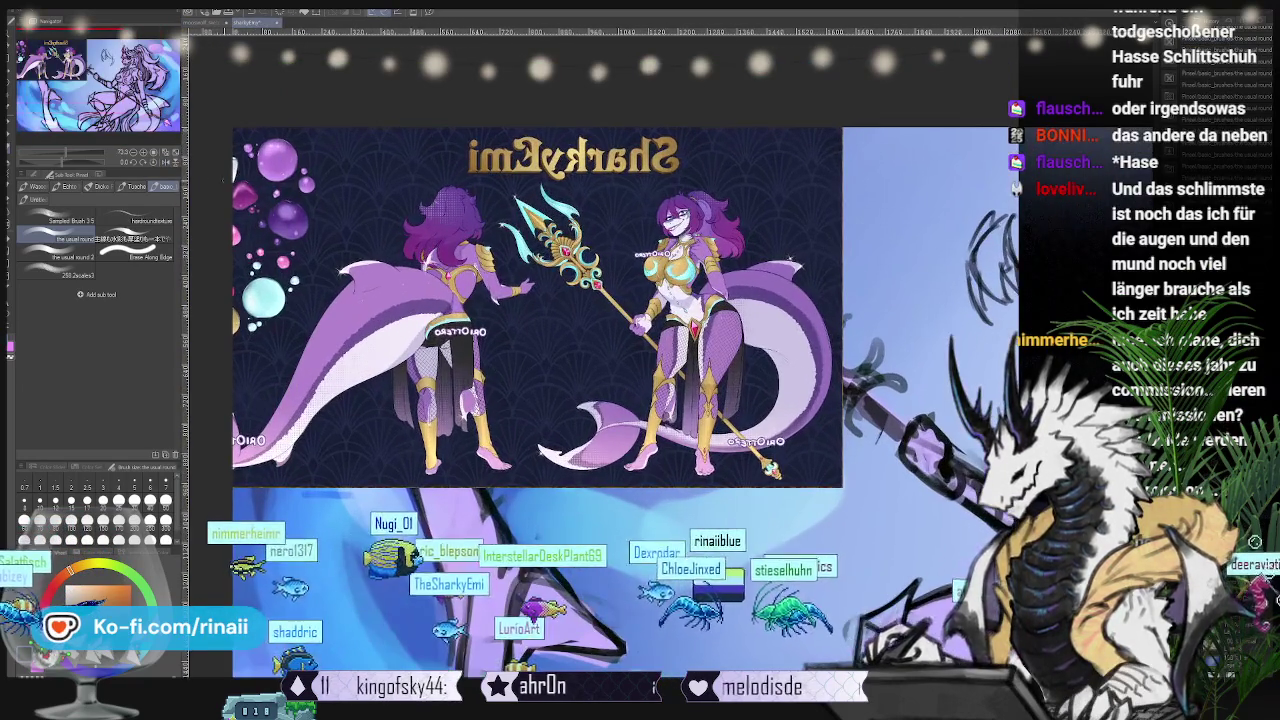
# Step: Mirror the canvas horizontally and zoom in and out to study the SharkyEmi reference
pyautogui.press('h')
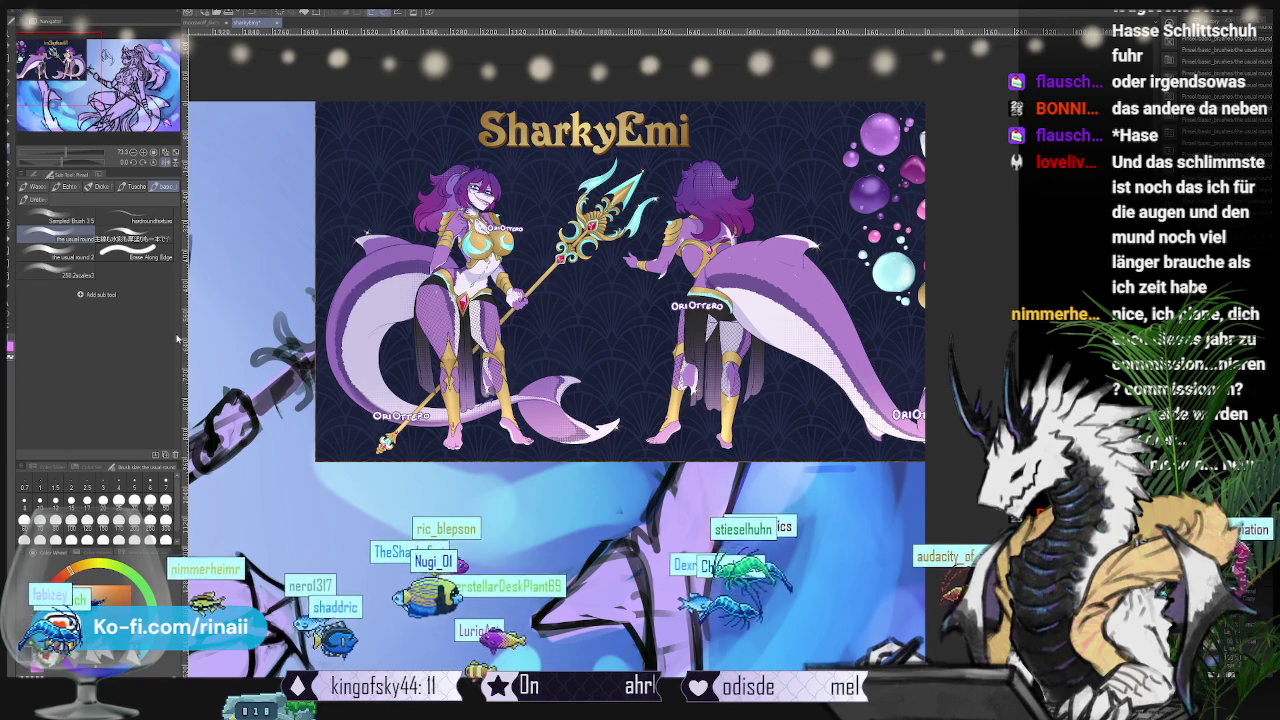
pyautogui.scroll(1, 450, 365)
pyautogui.scroll(1, 450, 300)
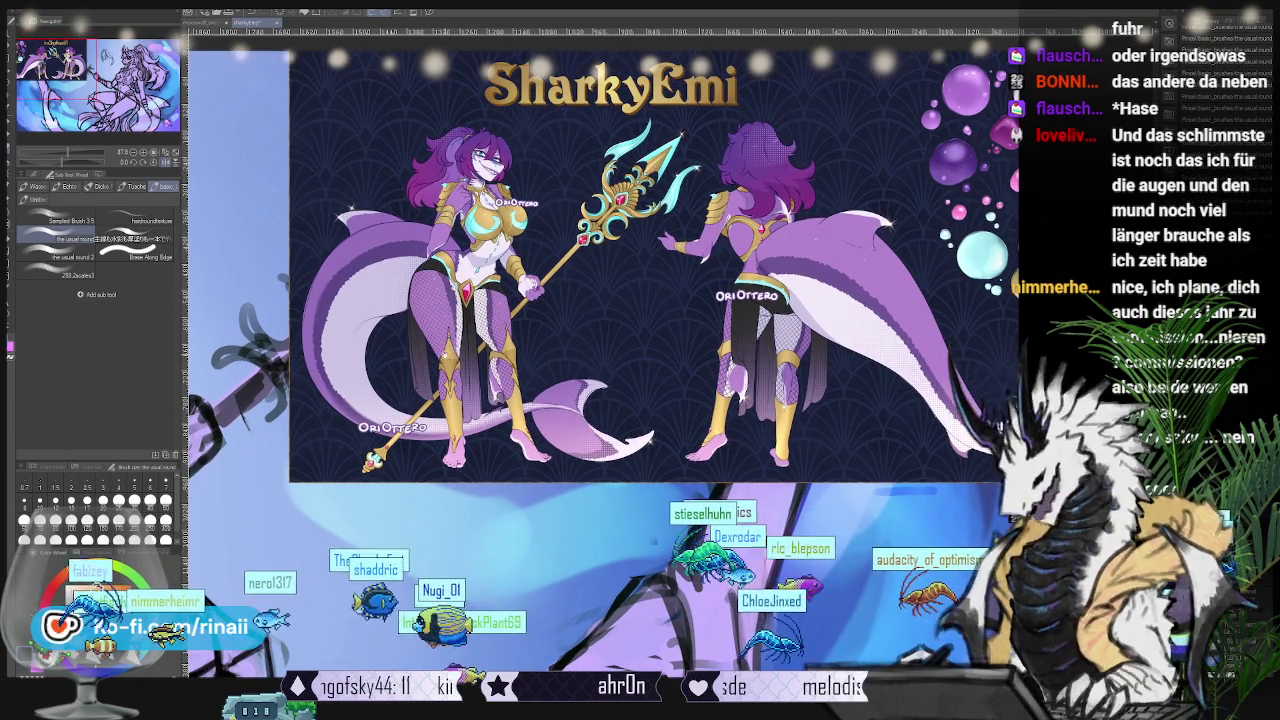
pyautogui.scroll(1, 450, 300)
pyautogui.scroll(1, 650, 300)
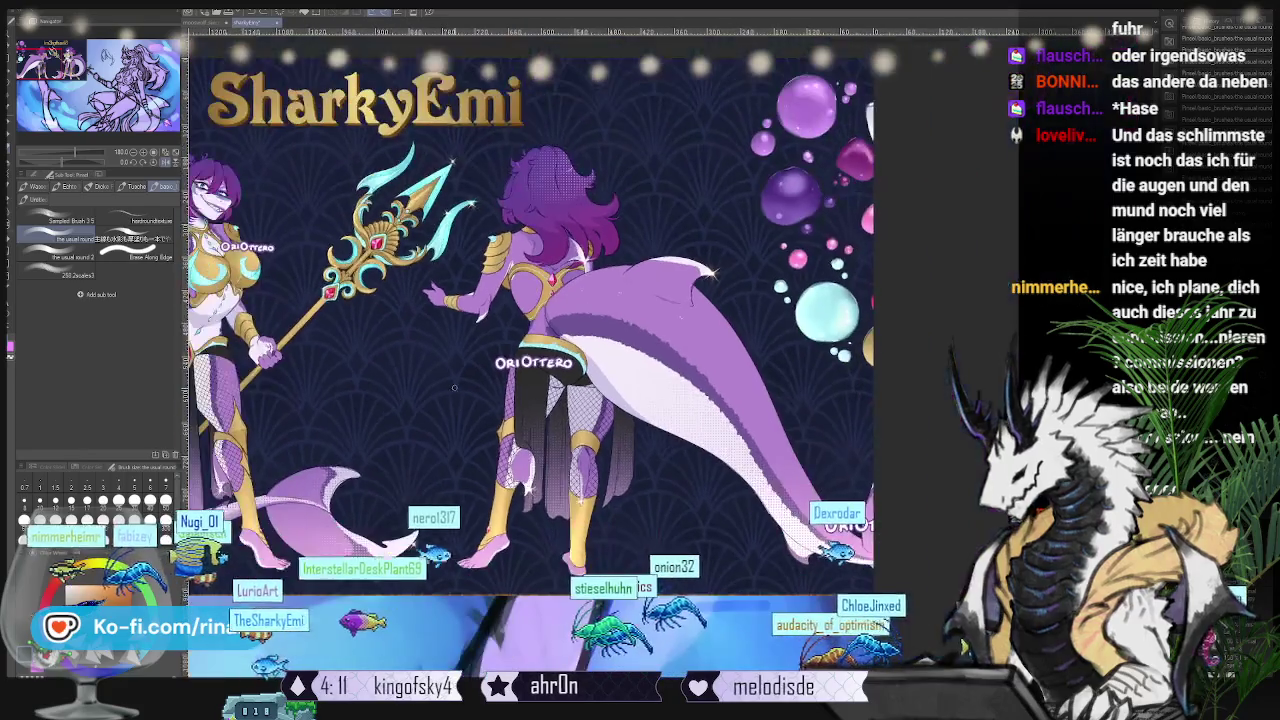
pyautogui.scroll(-1, 680, 370)
pyautogui.scroll(-1, 680, 370)
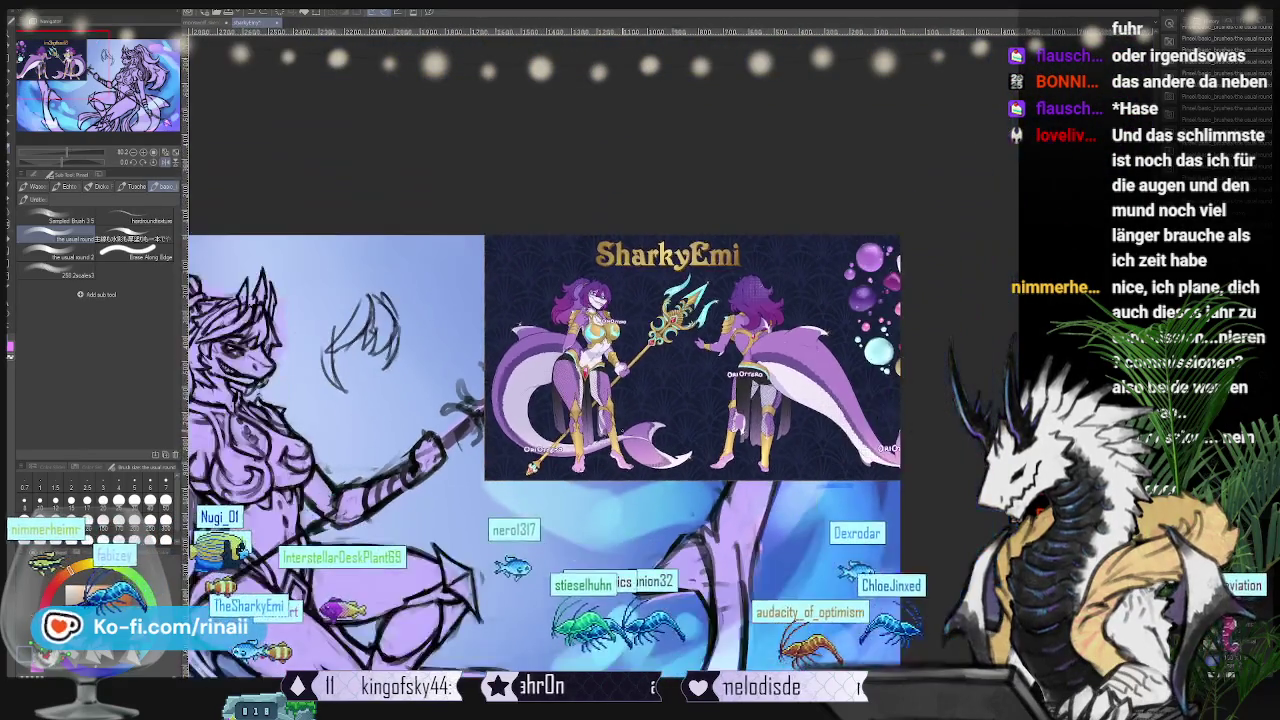
pyautogui.scroll(-1, 680, 370)
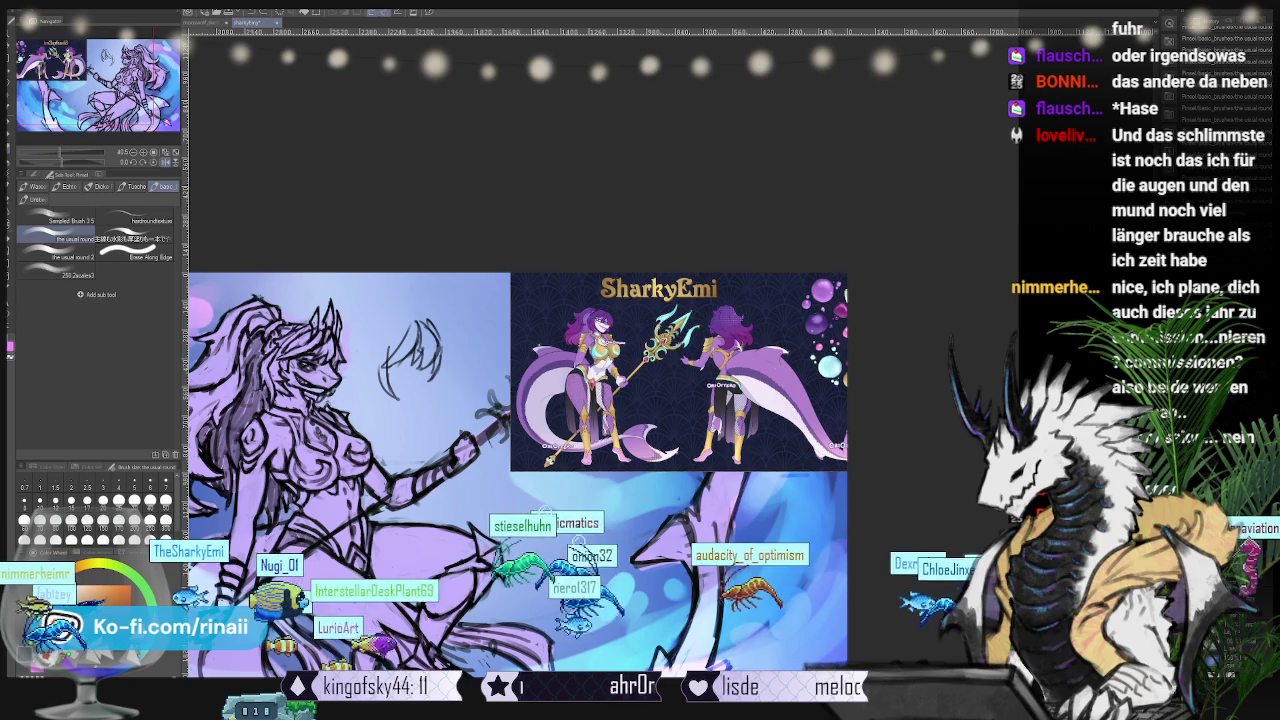
pyautogui.scroll(2, 520, 400)
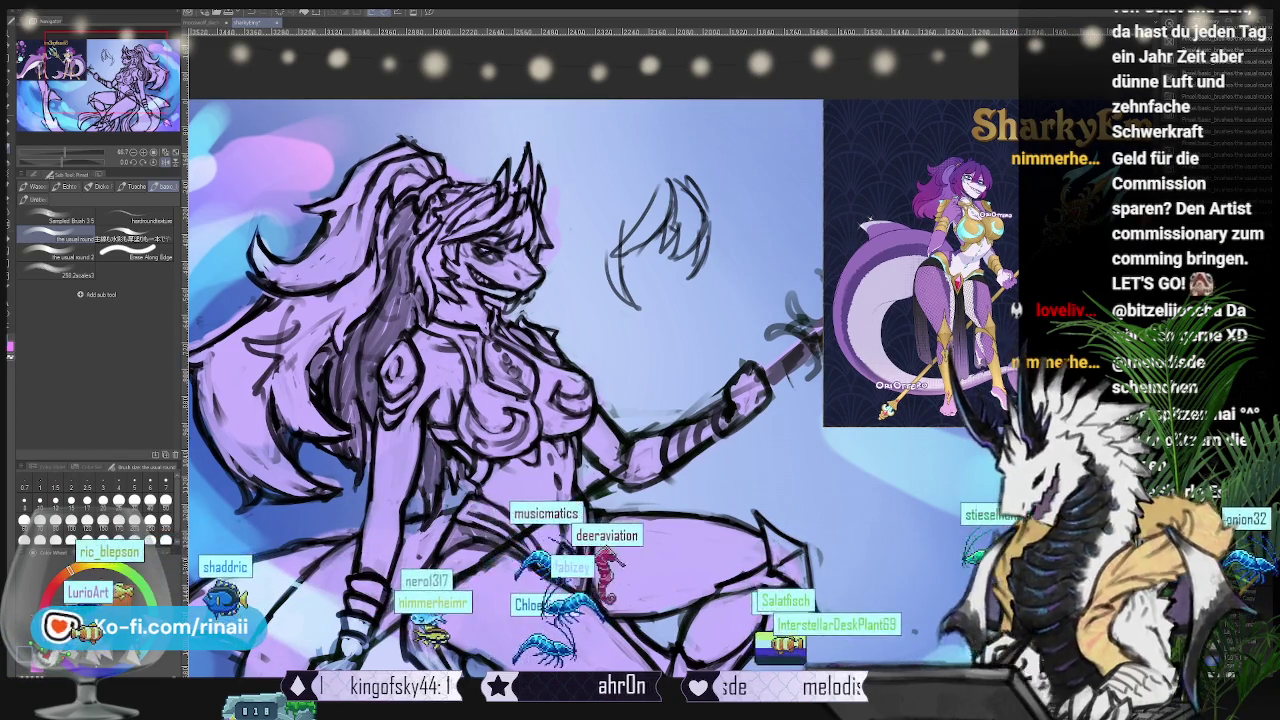
pyautogui.scroll(2, 890, 200)
pyautogui.scroll(2, 890, 200)
pyautogui.scroll(2, 890, 200)
pyautogui.scroll(2, 890, 200)
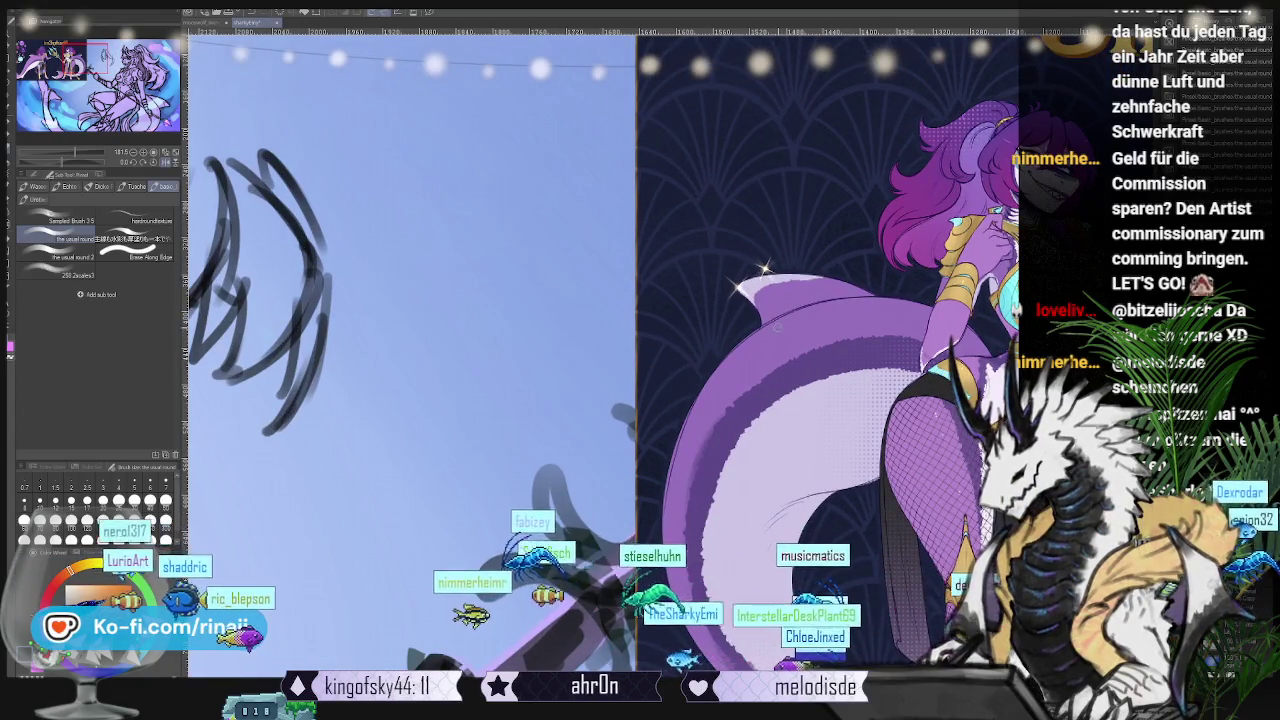
pyautogui.scroll(-3, 640, 300)
pyautogui.scroll(-1, 640, 300)
pyautogui.scroll(2, 640, 300)
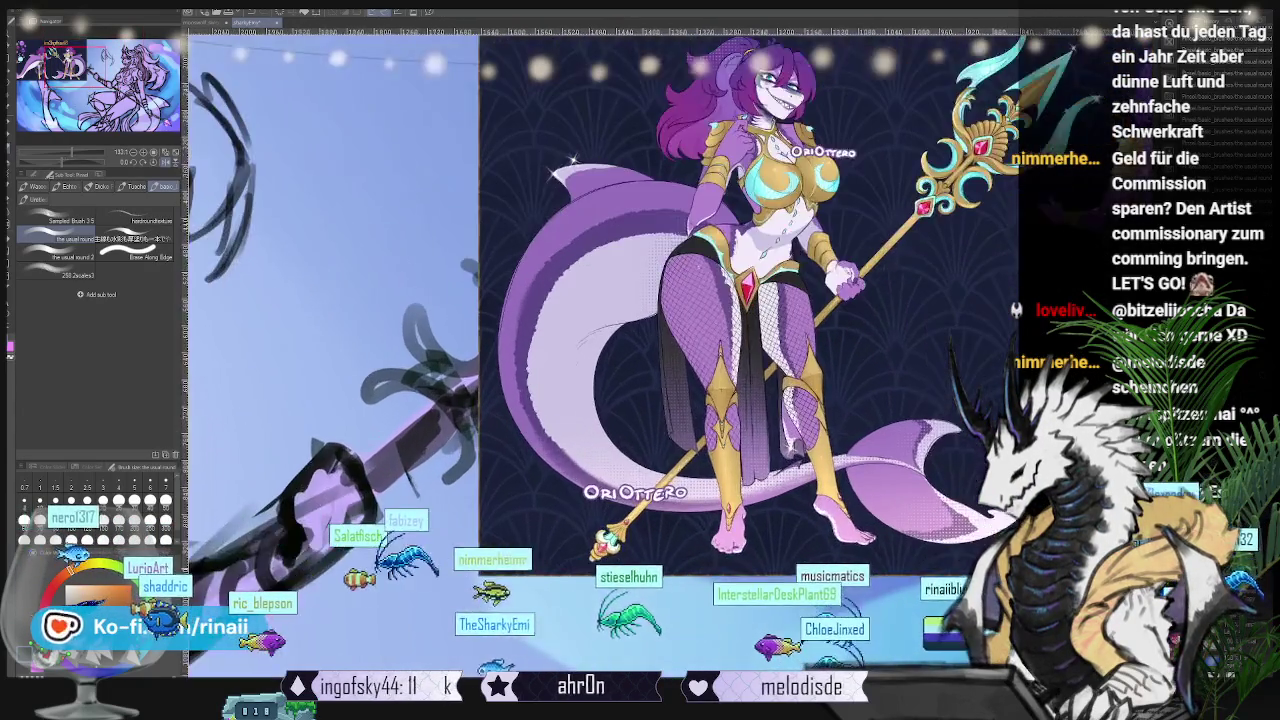
pyautogui.scroll(2, 511, 575)
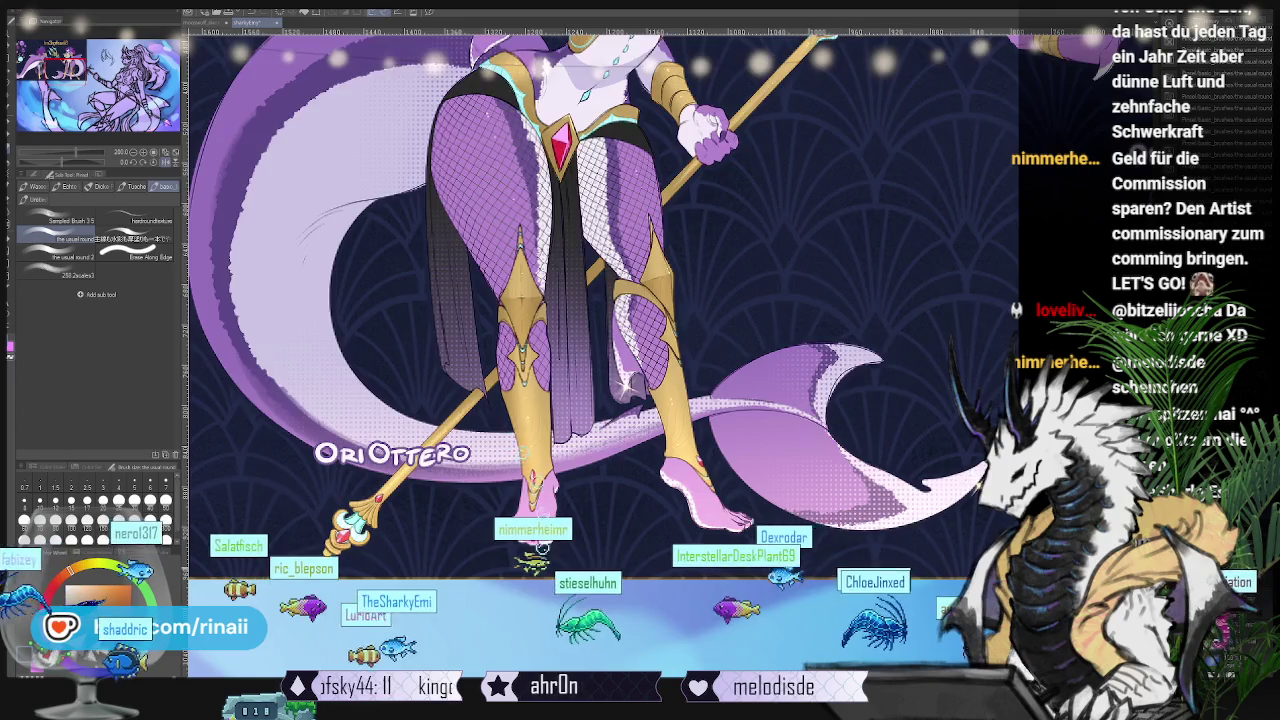
pyautogui.scroll(-2, 600, 350)
pyautogui.scroll(-2, 600, 350)
pyautogui.scroll(-1, 600, 400)
pyautogui.scroll(-1, 600, 400)
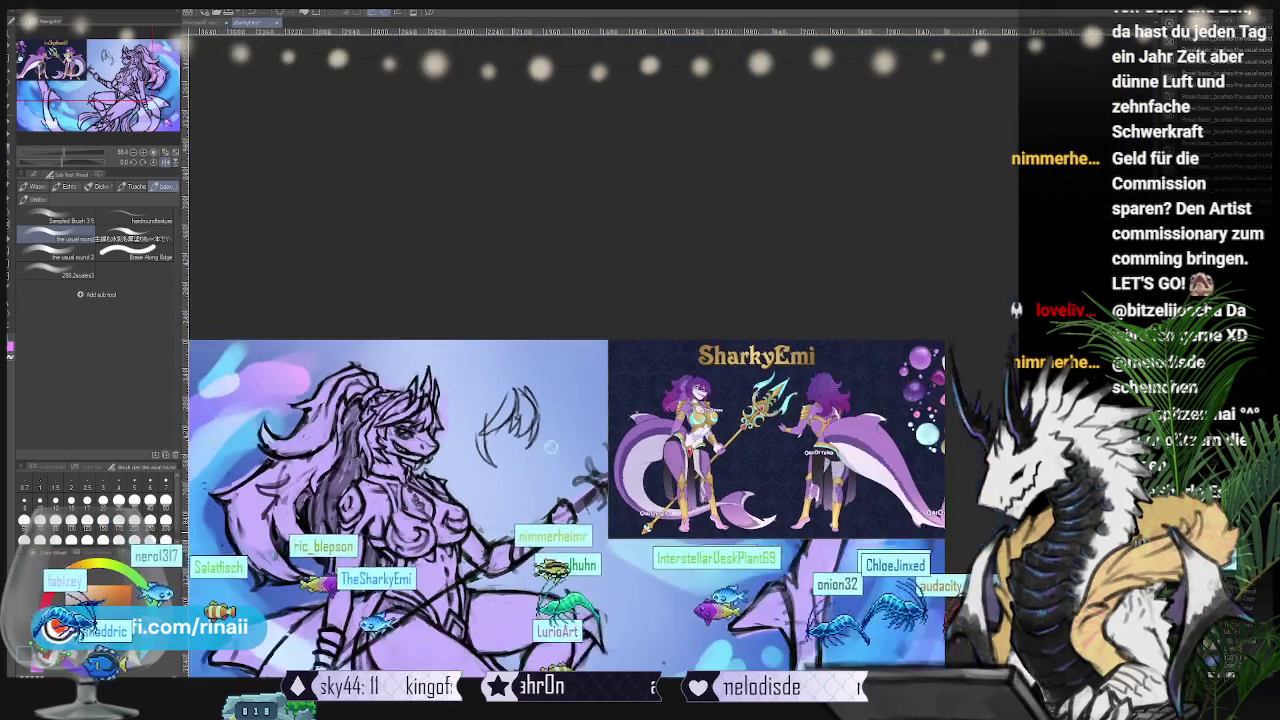
pyautogui.scroll(-1, 600, 400)
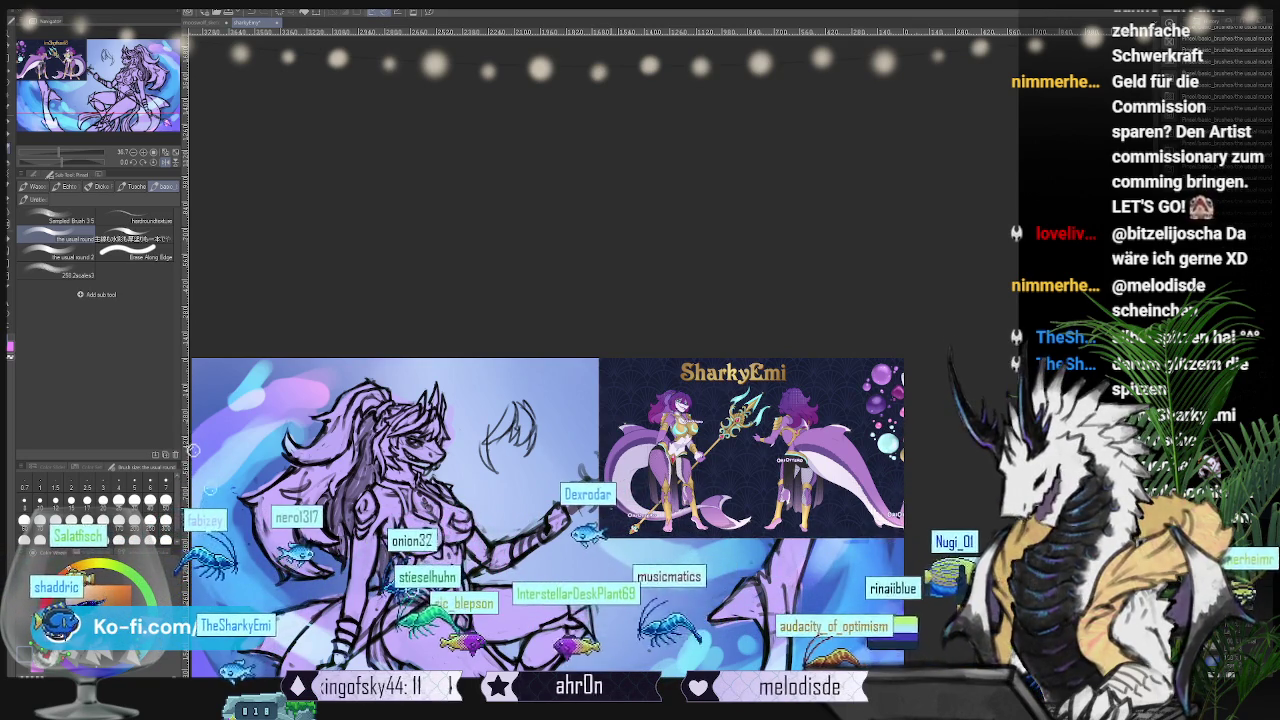
# Step: Center the sketch and reference, then flip the canvas view back horizontally
pyautogui.moveTo(550, 560); pyautogui.dragTo(649, 358)
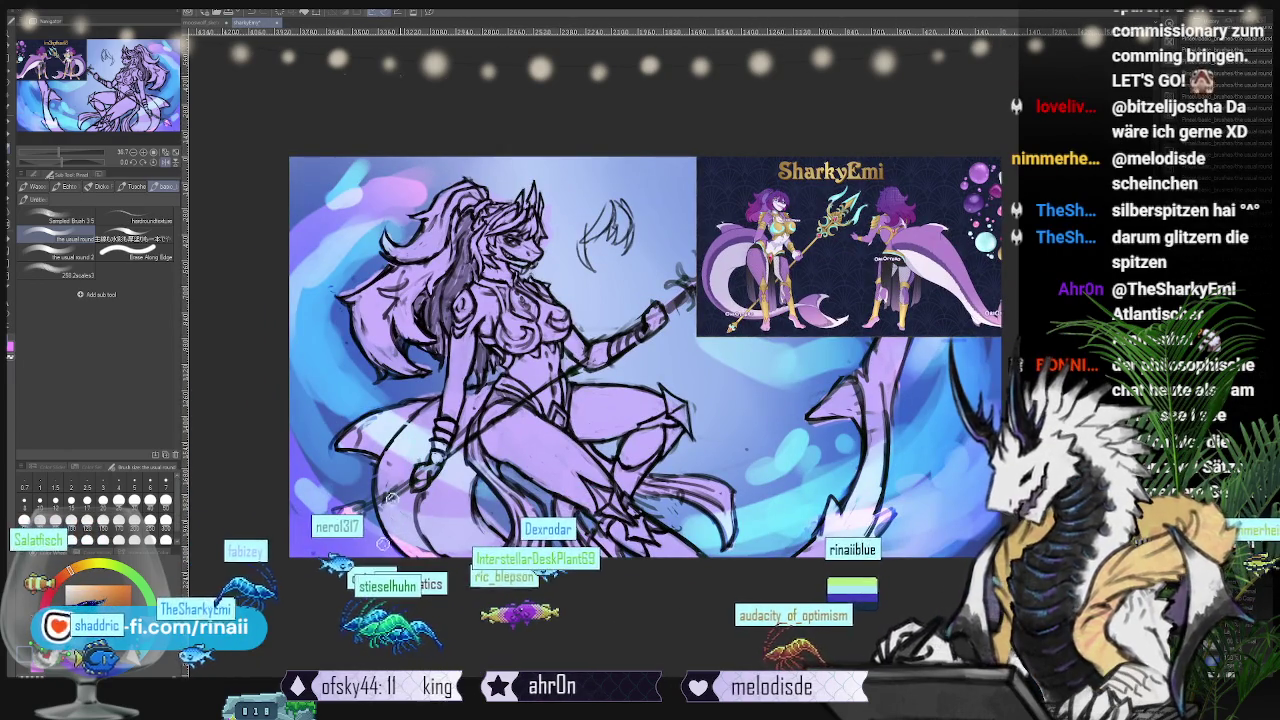
pyautogui.click(164, 162)
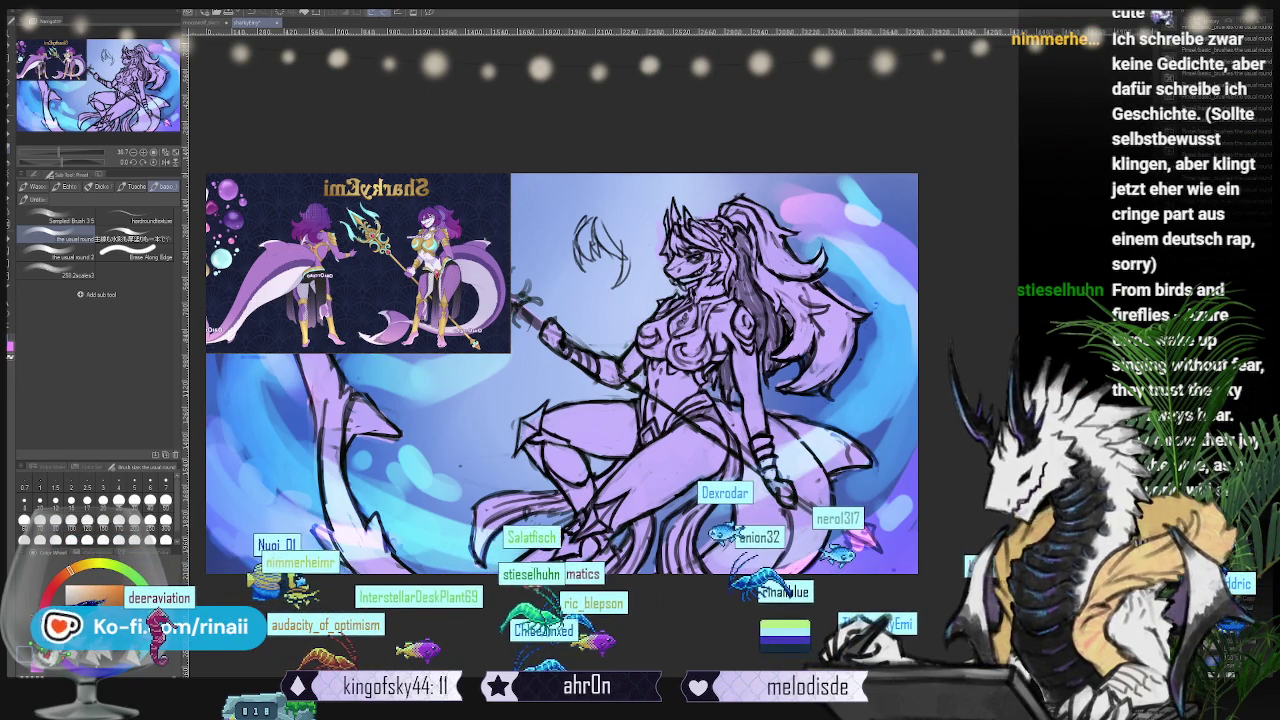
# Step: In Firefox, preview the thresher shark images and briefly open the hai.swiss source page
pyautogui.hotkey('alt', 'Tab')
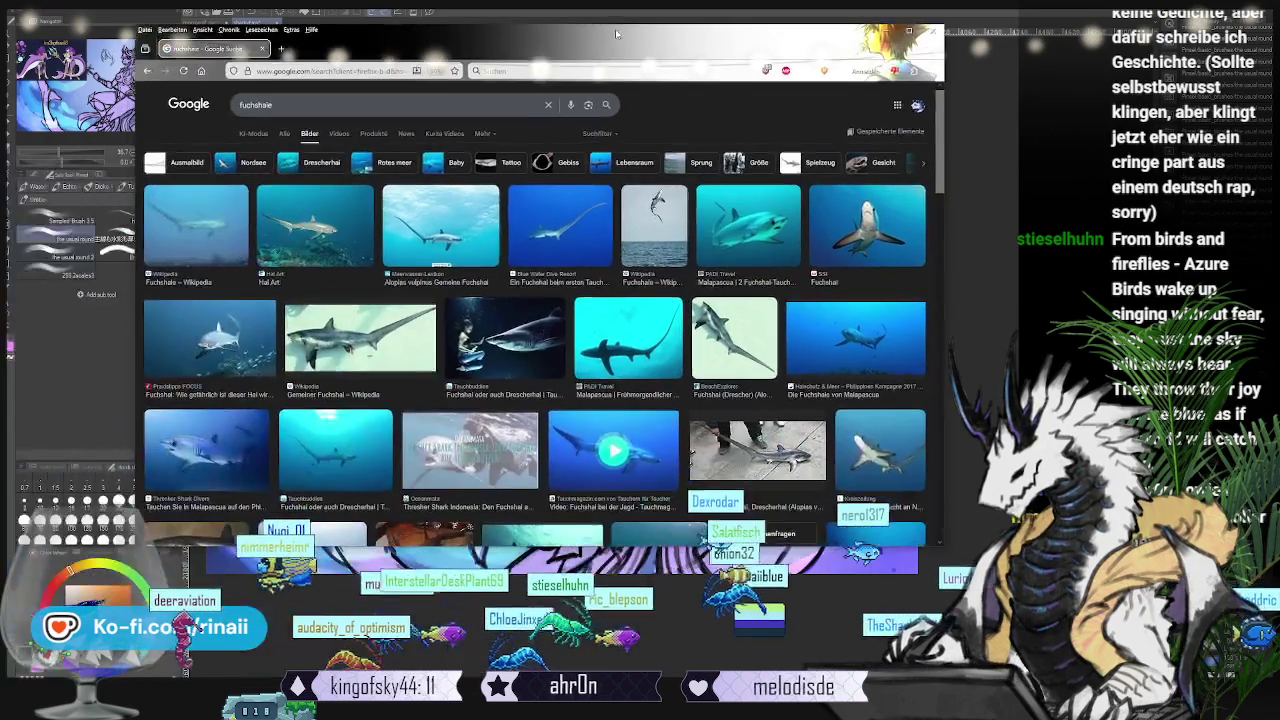
pyautogui.click(404, 235)
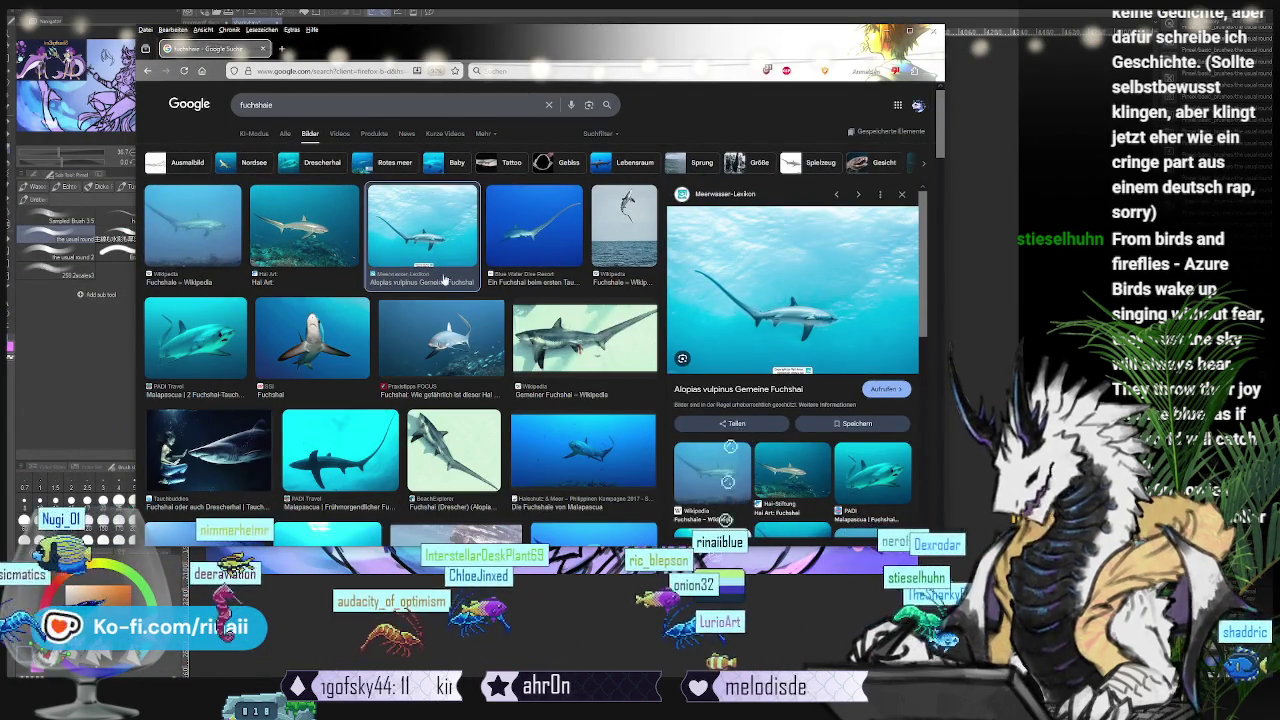
pyautogui.click(712, 470)
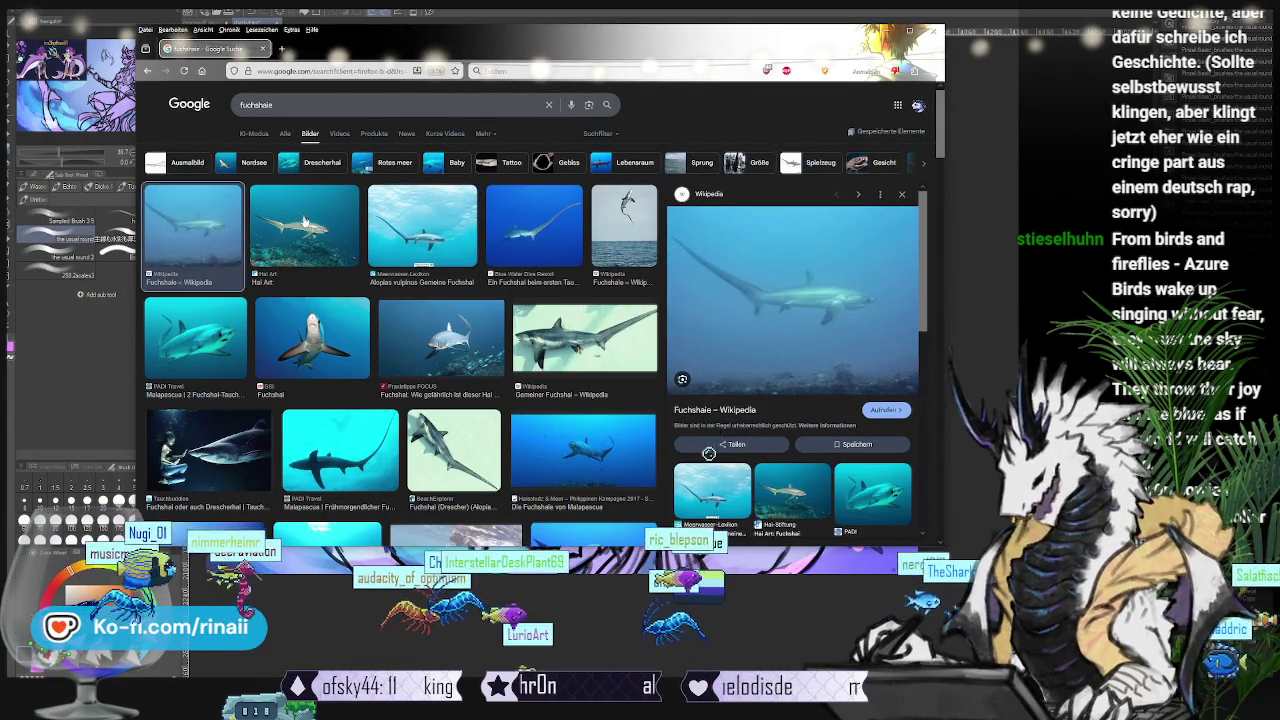
pyautogui.press('Right')
pyautogui.click(771, 316)
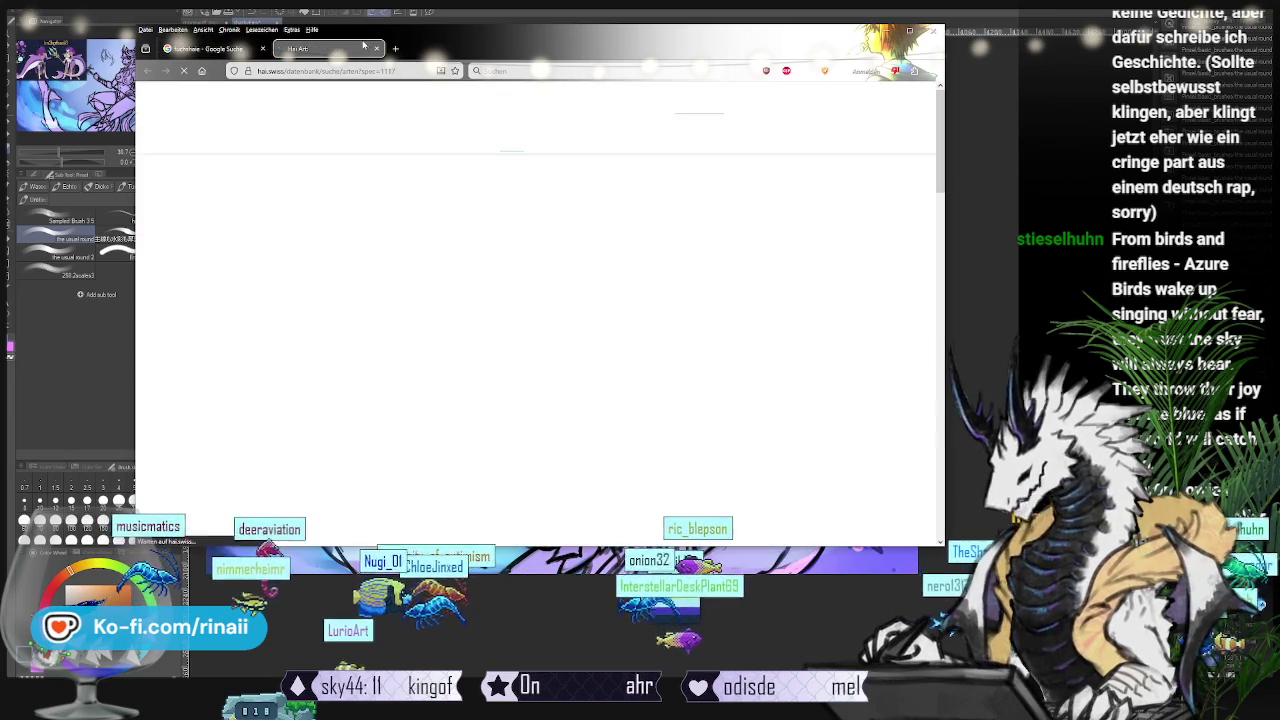
pyautogui.click(376, 48)
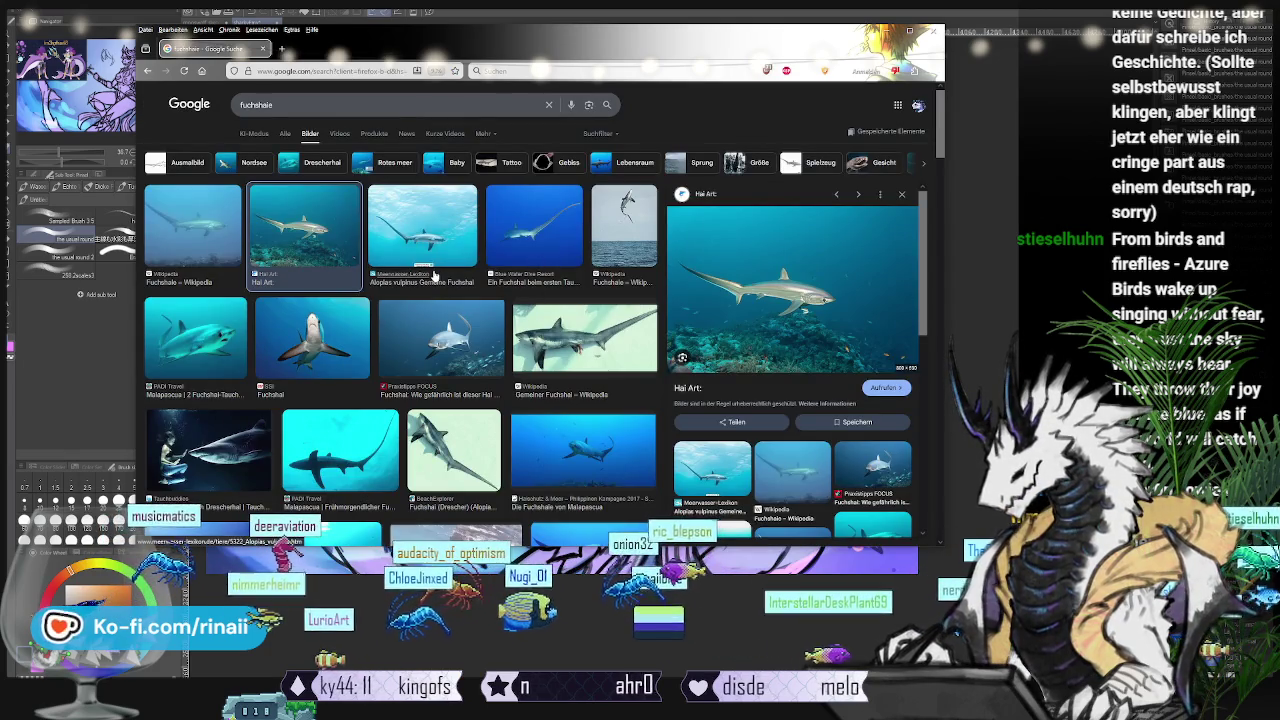
# Step: Search for 'atlantische ammenhai' and preview the nurse shark images
pyautogui.doubleClick(283, 109)
pyautogui.write('tische')
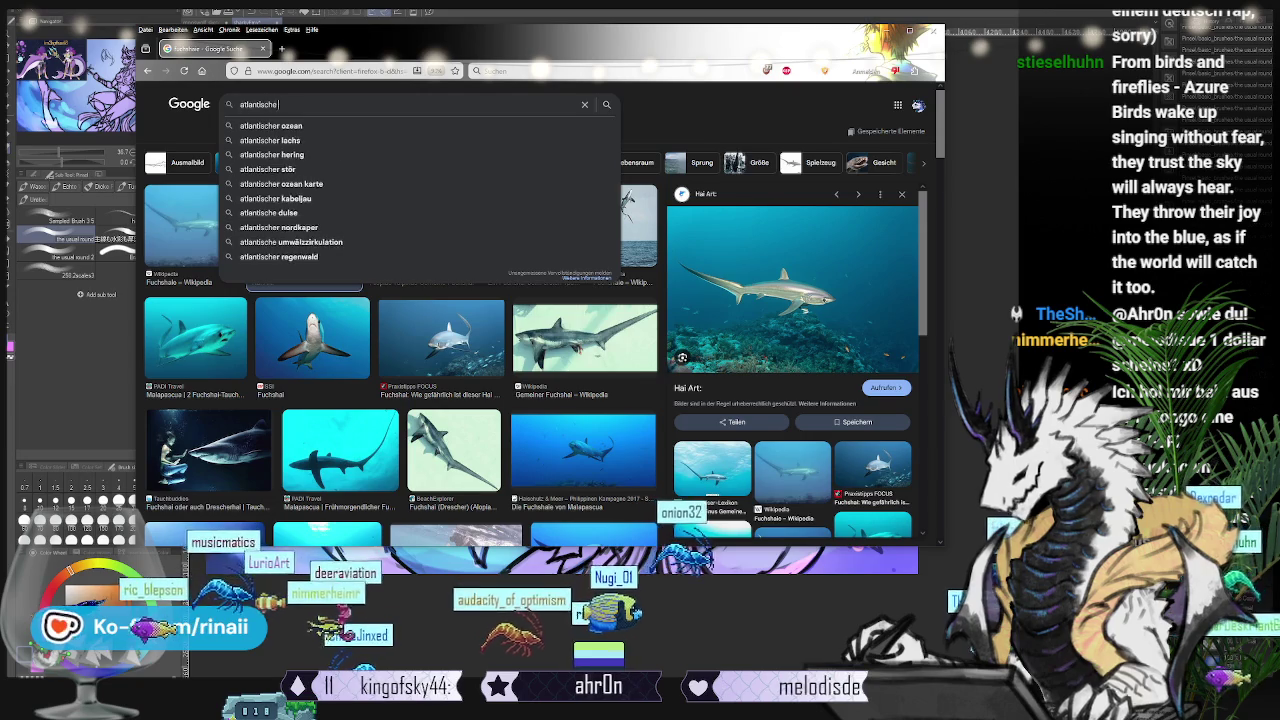
pyautogui.write(' amme')
pyautogui.press('Return')
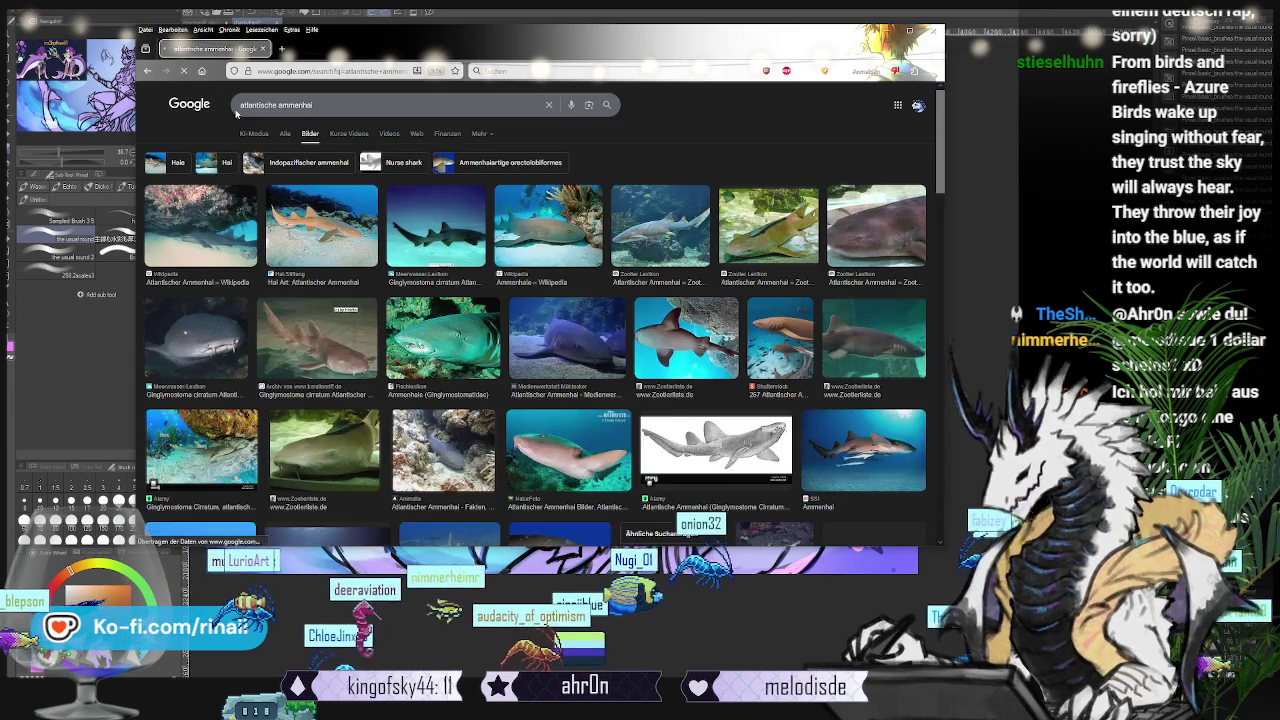
pyautogui.click(325, 235)
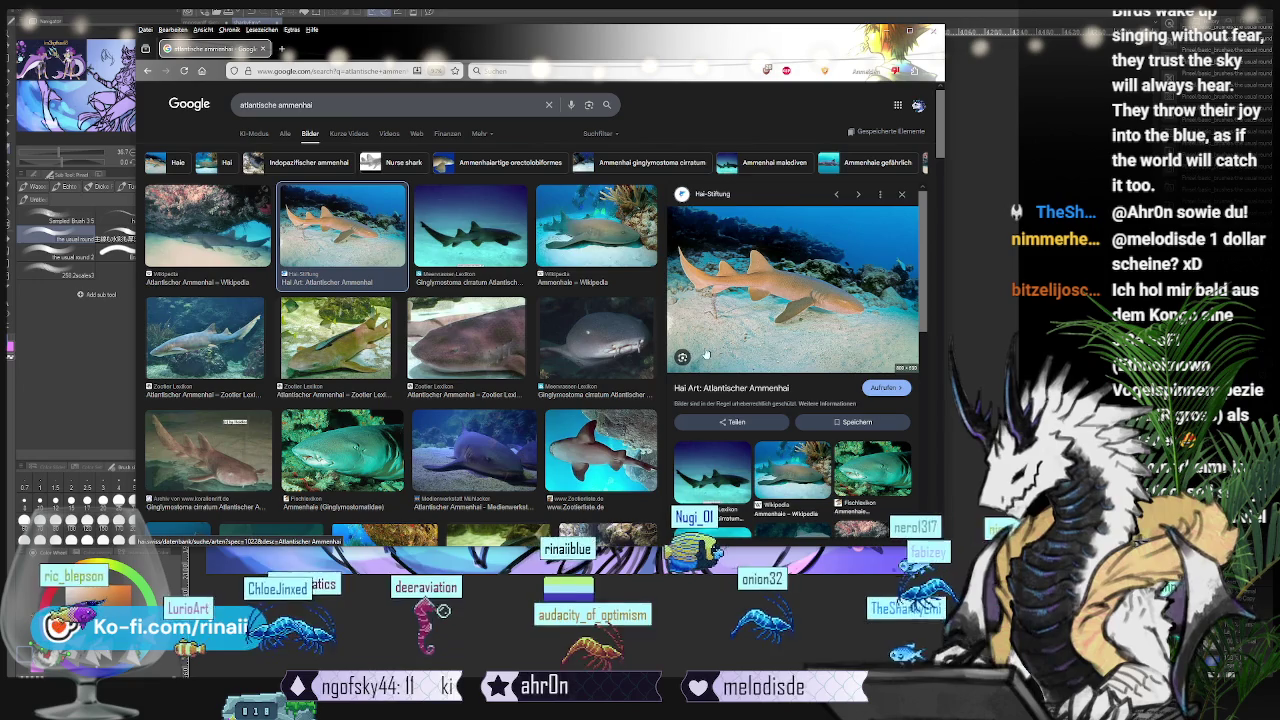
pyautogui.click(597, 338)
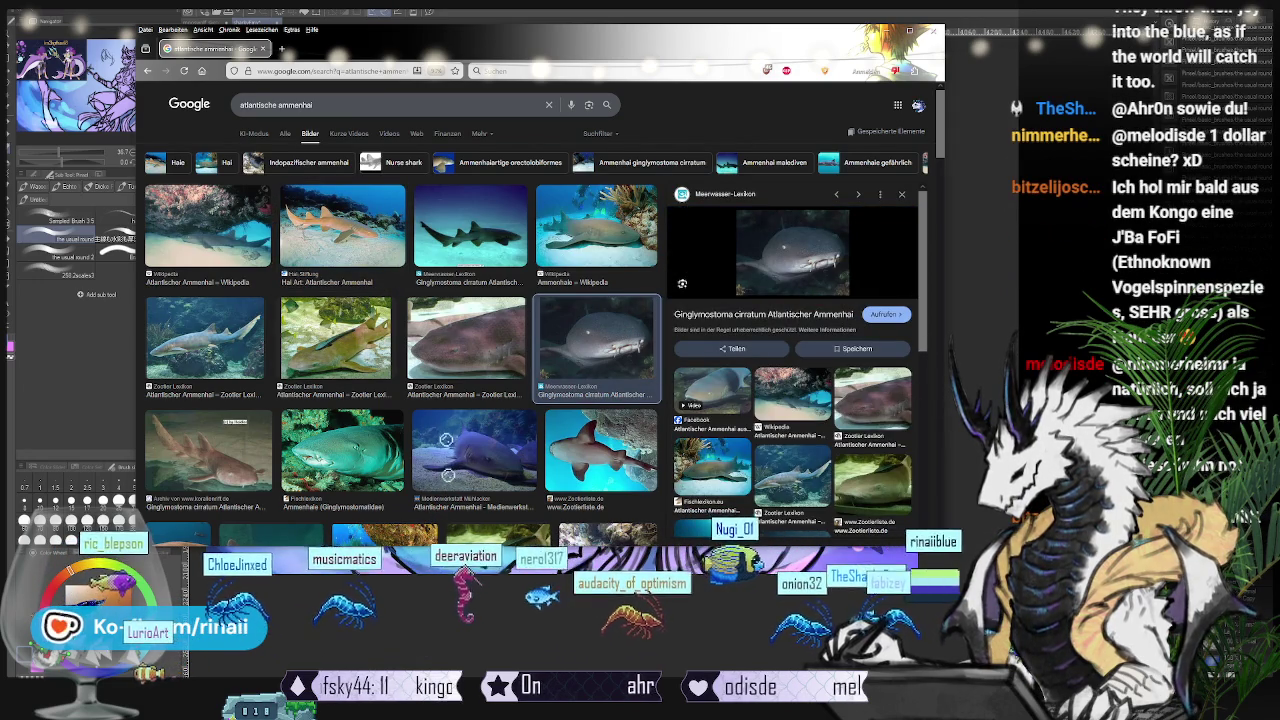
# Step: Search for 'weißspitzen riffhai' using the autocomplete suggestion
pyautogui.click(240, 106)
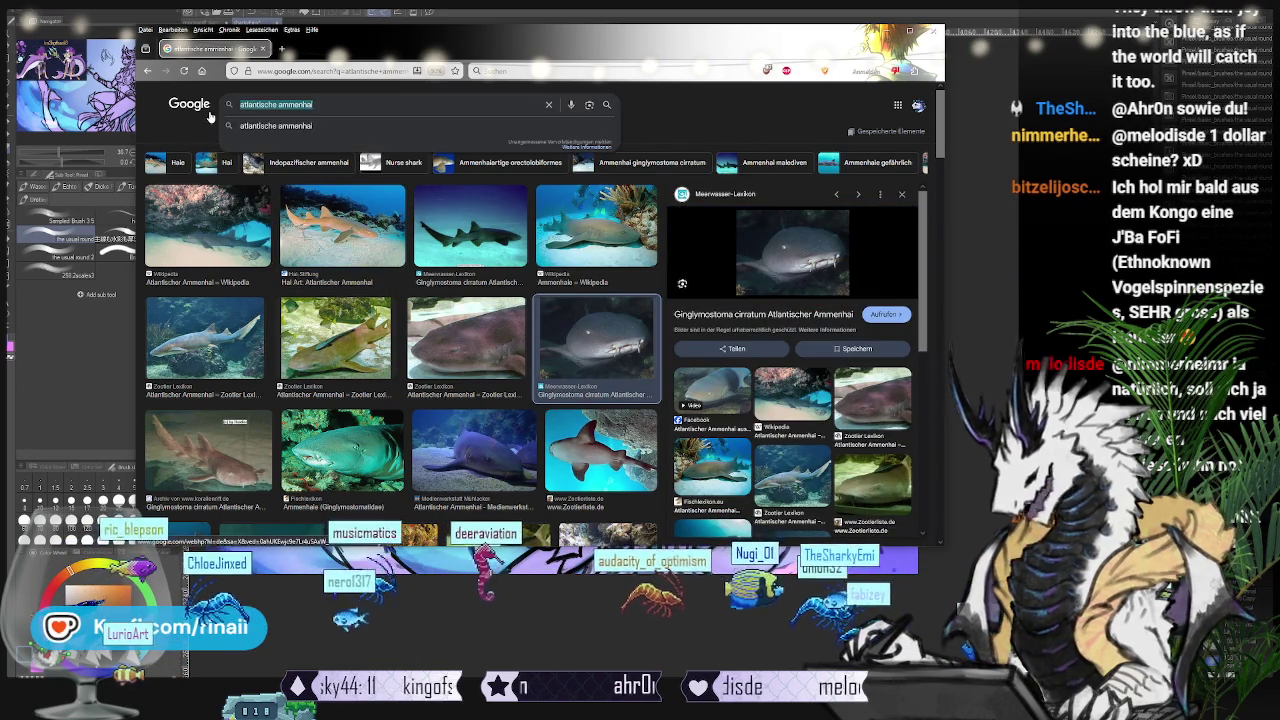
pyautogui.write('weißspitzen')
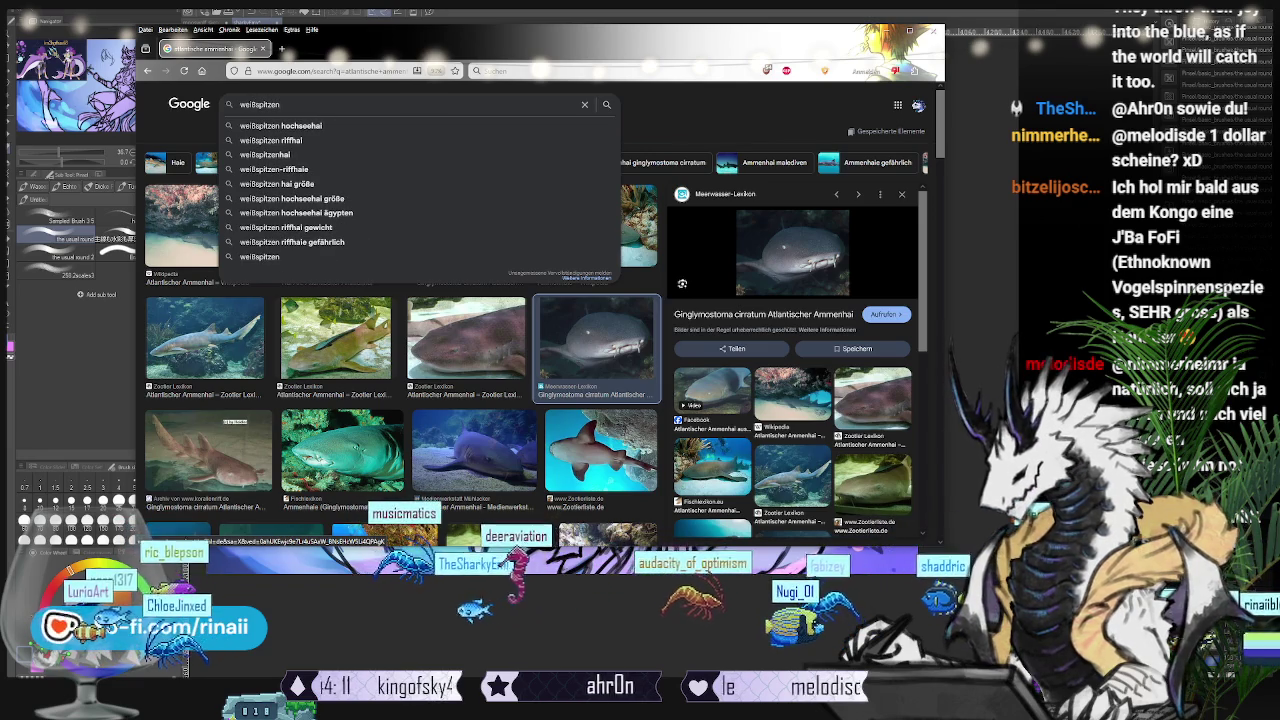
pyautogui.press('Down')
pyautogui.press('Up')
pyautogui.press('Down')
pyautogui.press('Down')
pyautogui.press('Return')
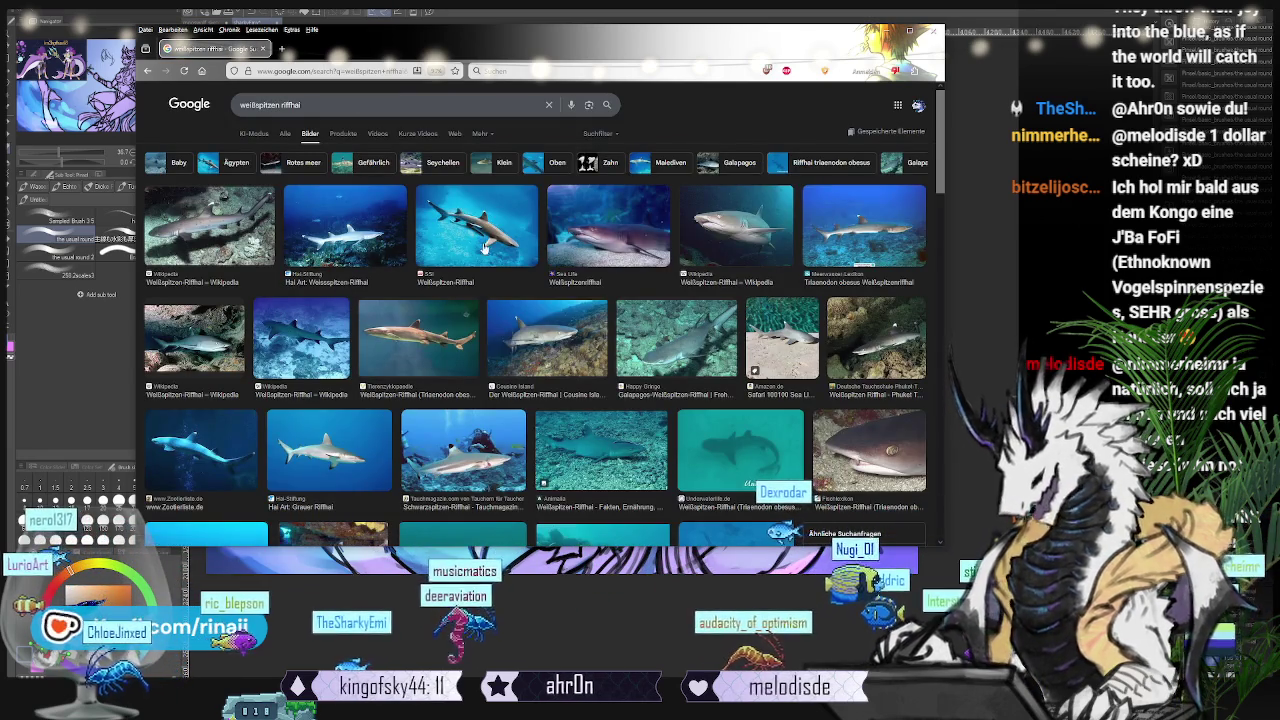
# Step: Preview several whitetip reef shark results, ending on the Hai-Stiftung photo
pyautogui.click(472, 226)
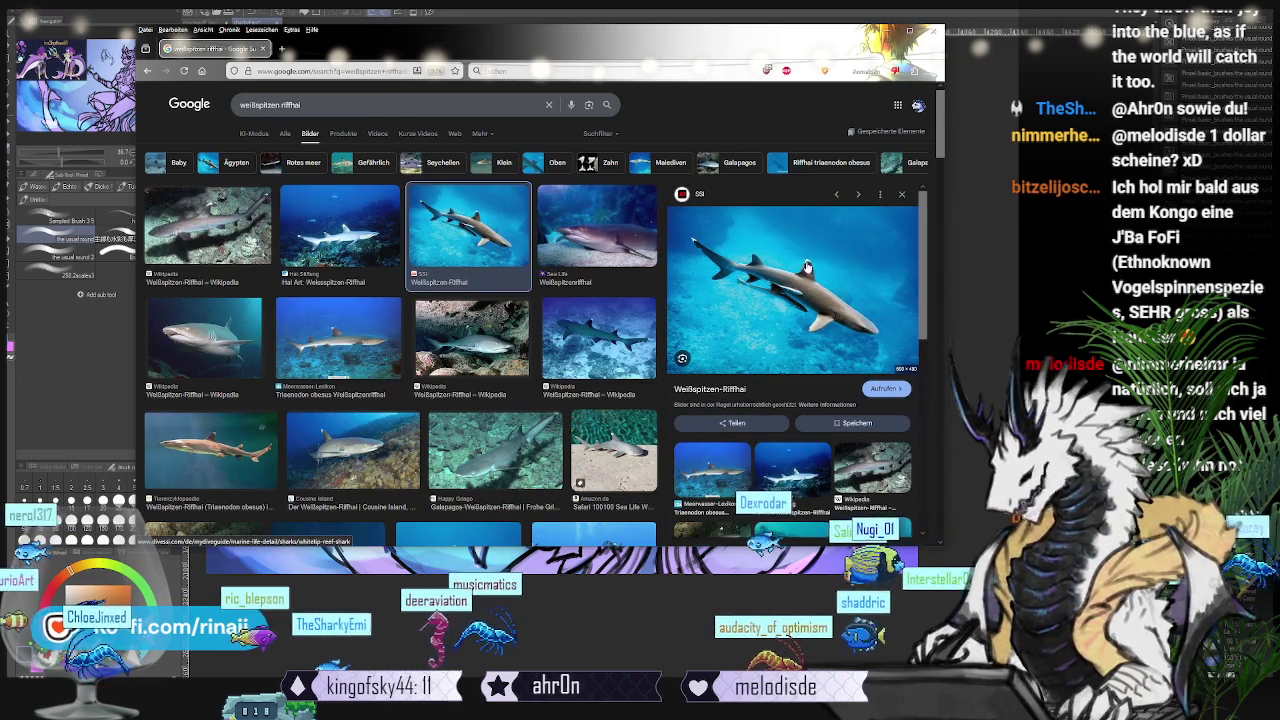
pyautogui.click(472, 338)
pyautogui.click(712, 395)
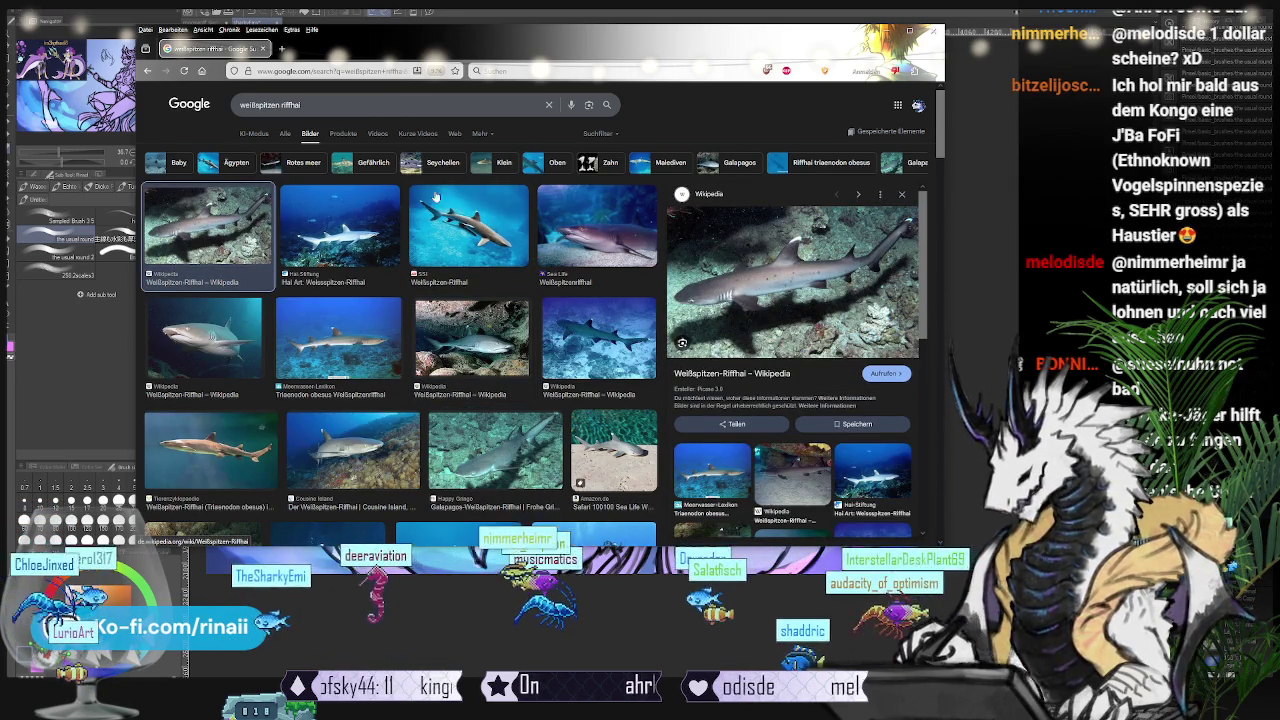
pyautogui.click(340, 225)
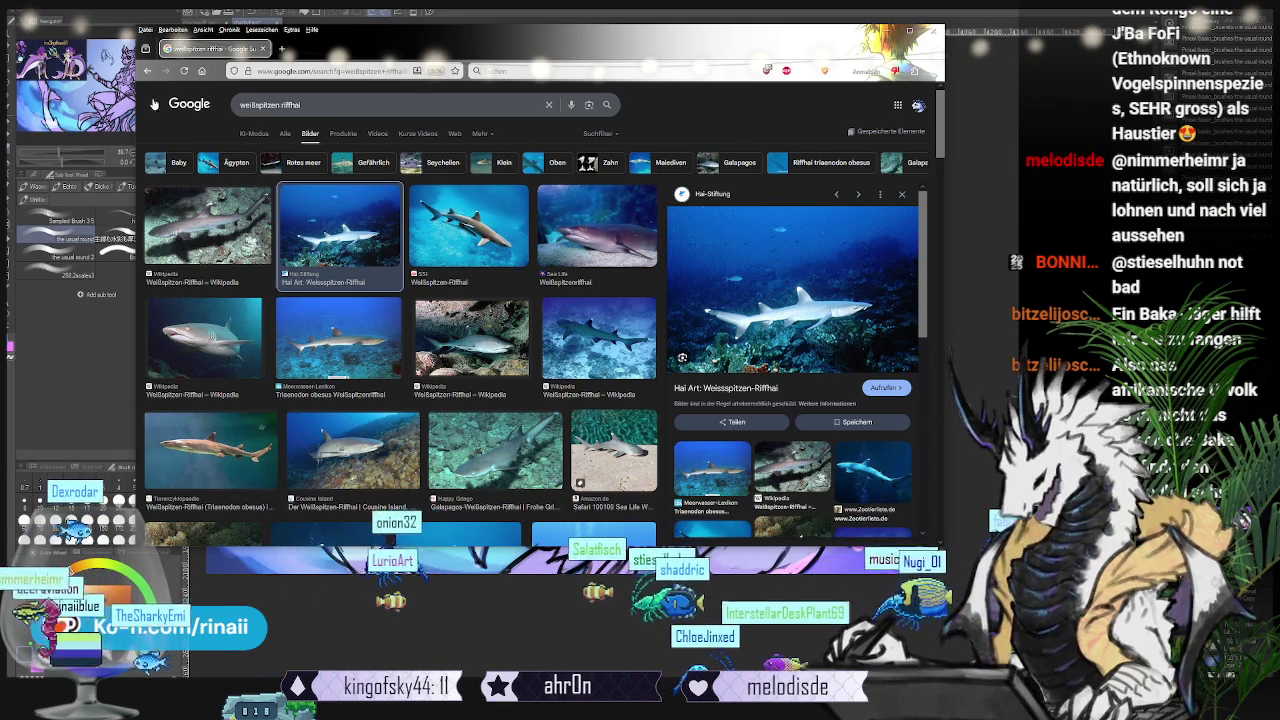
pyautogui.press('/')
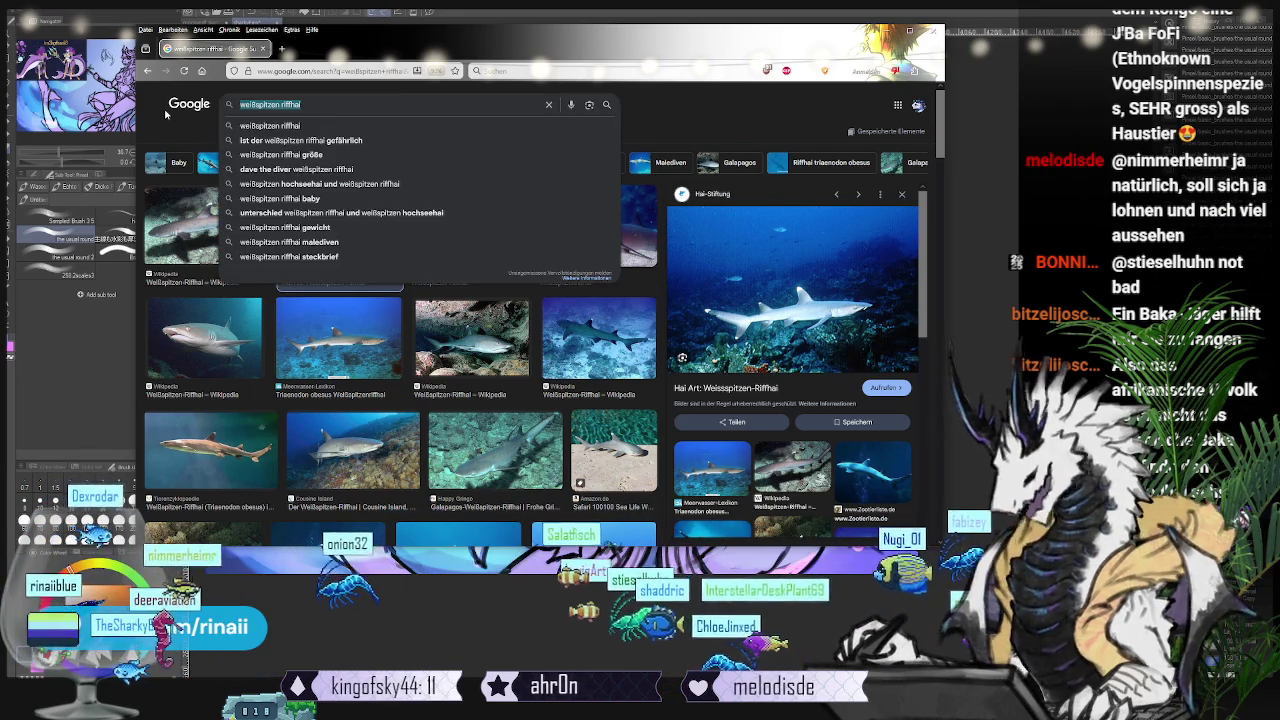
# Step: Search 'koboldhai' and preview the BLINKER and KOBOLDHAI goblin shark images
pyautogui.write('koboldhai')
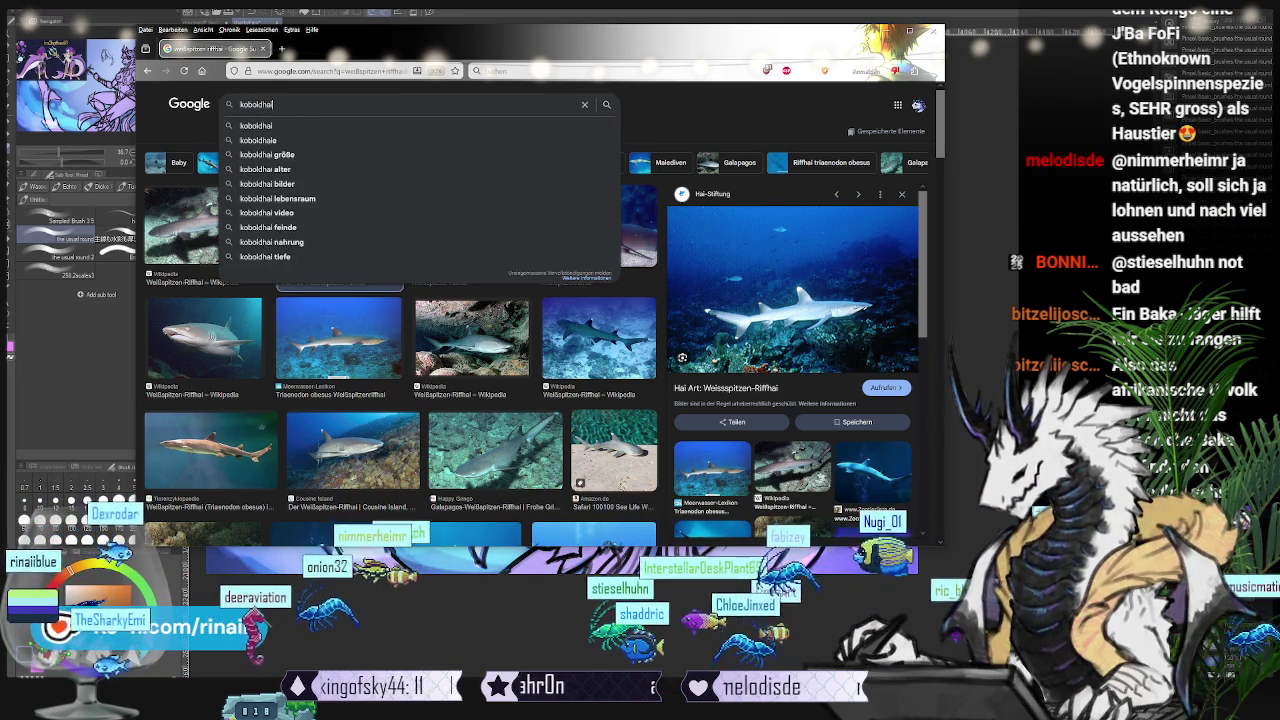
pyautogui.press('Return')
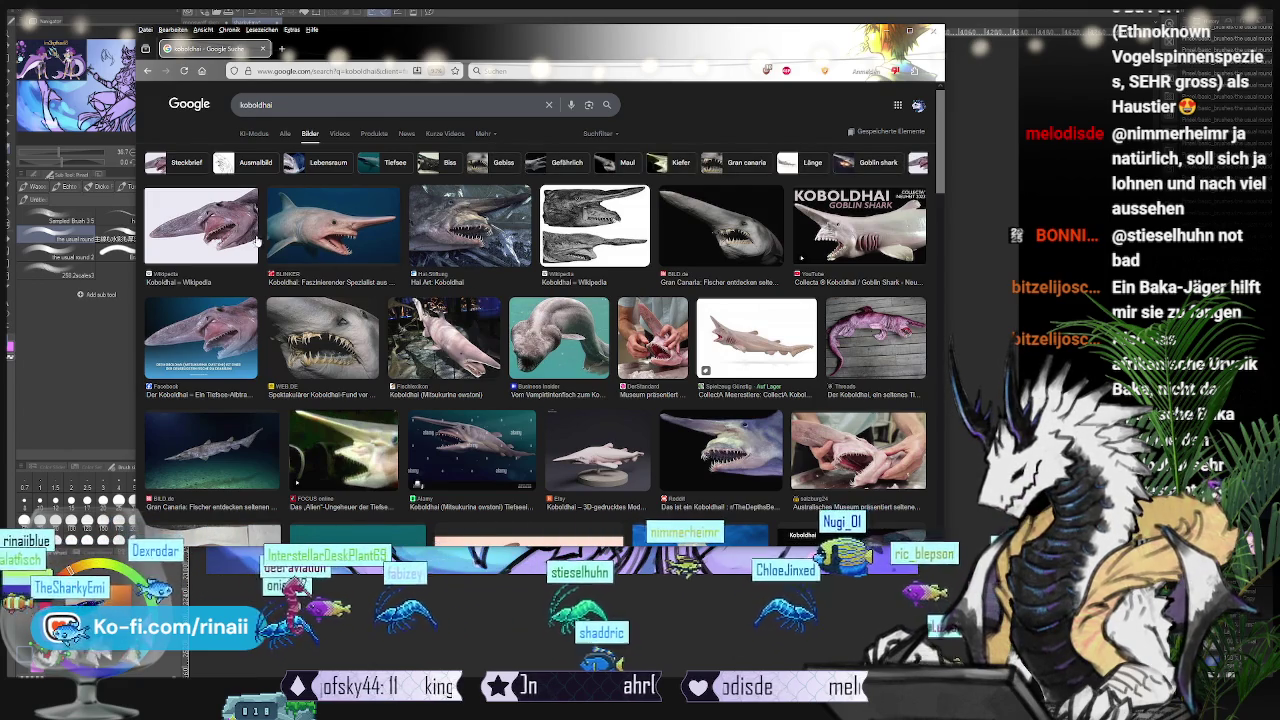
pyautogui.click(366, 233)
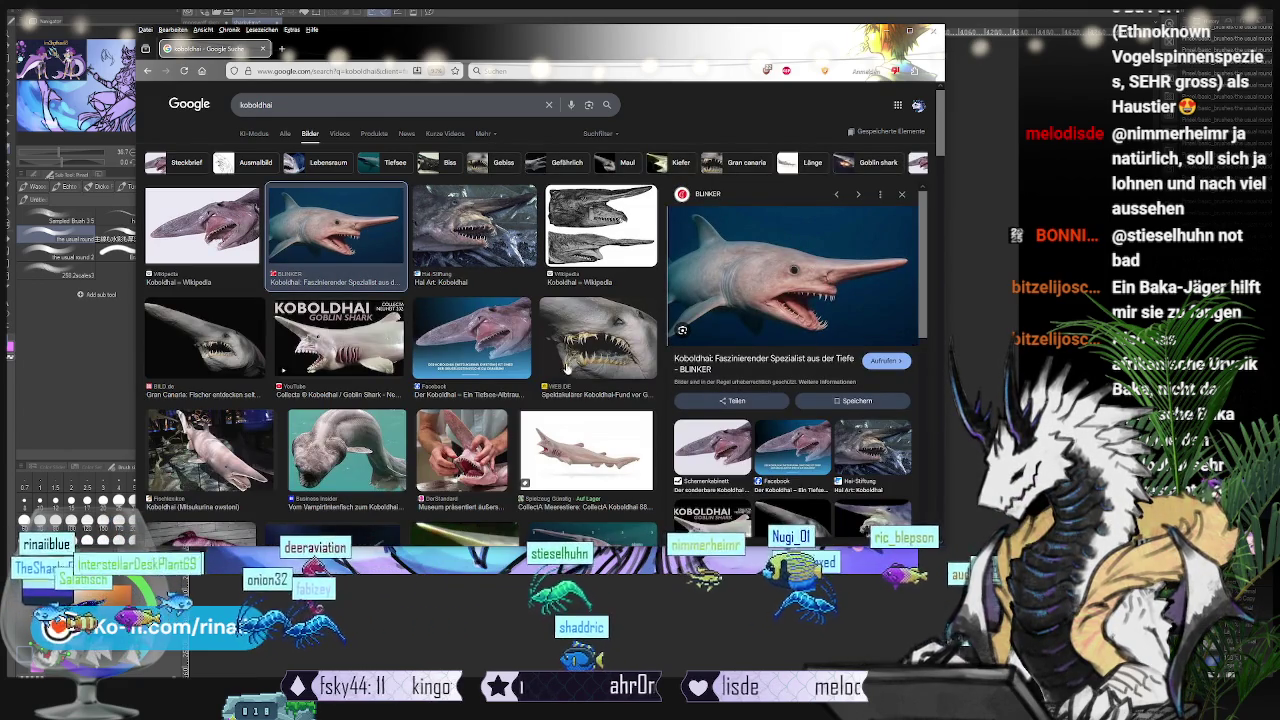
pyautogui.click(340, 349)
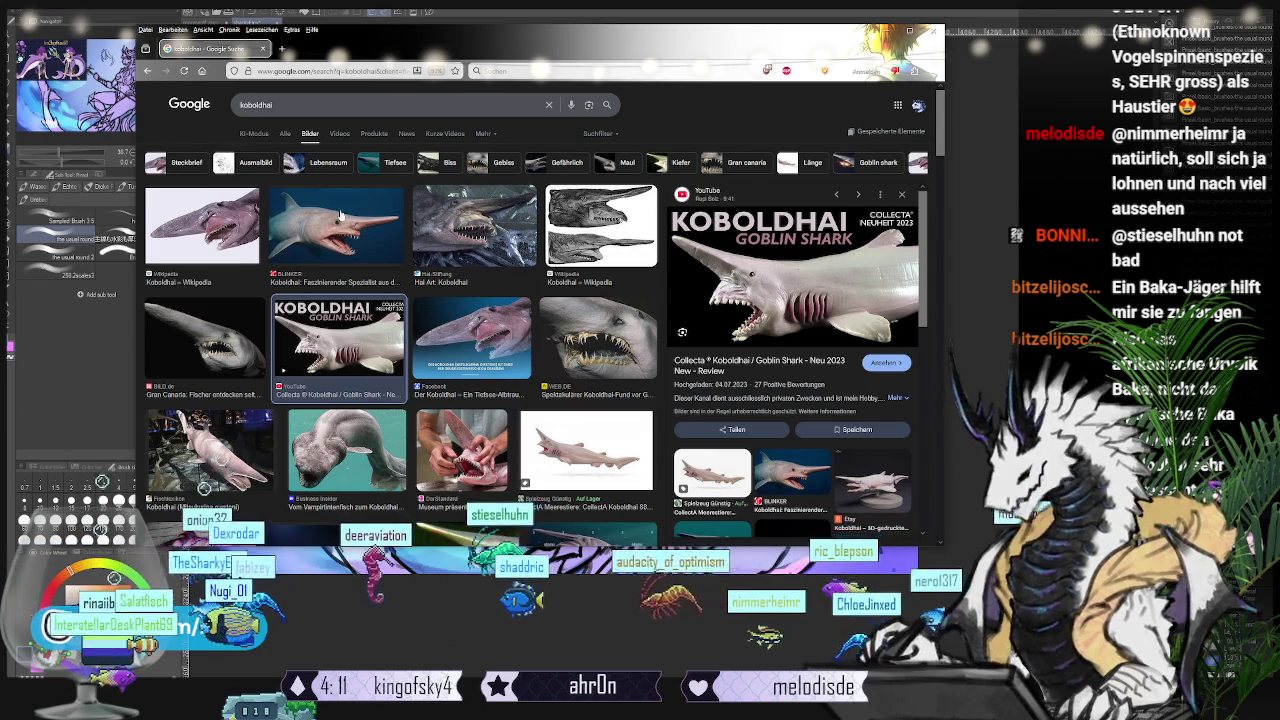
pyautogui.click(792, 473)
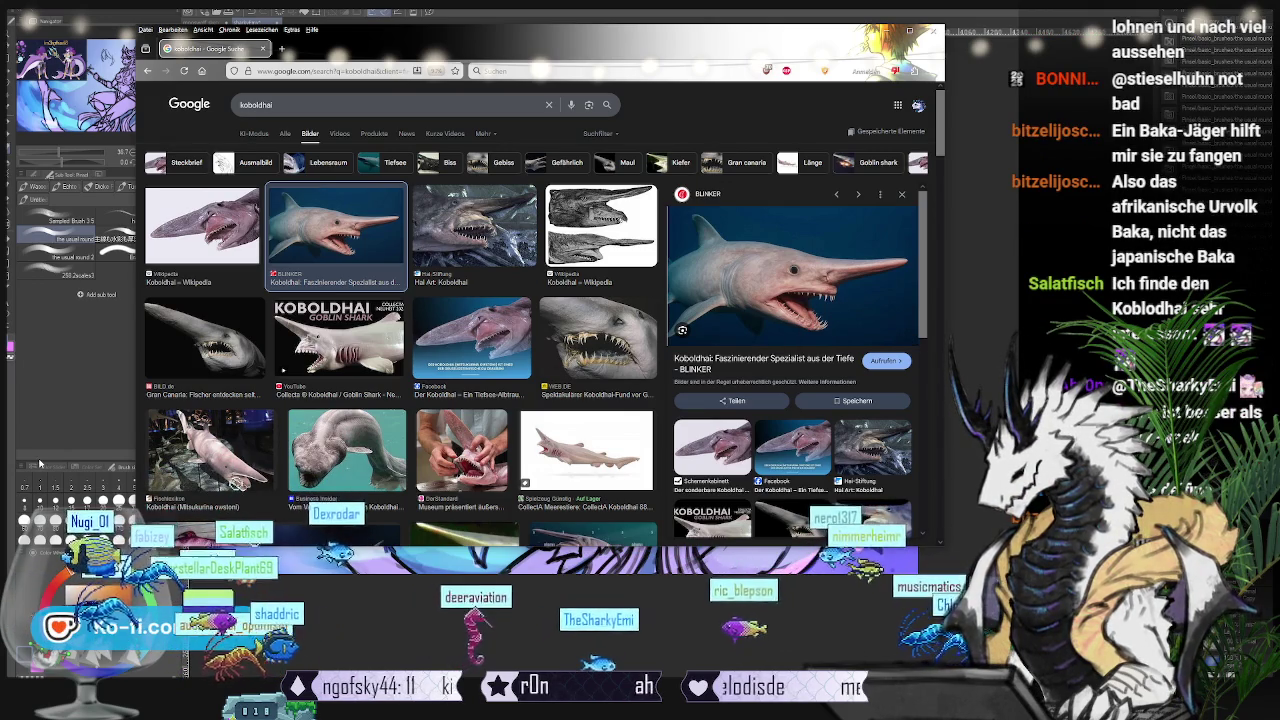
pyautogui.click(400, 104)
pyautogui.hotkey('ctrl', 'a')
# Step: Search 'fransenhai' and preview frilled shark and wobbegong photos, ending on Animalia's wobbegong
pyautogui.write('fransenhai')
pyautogui.press('Return')
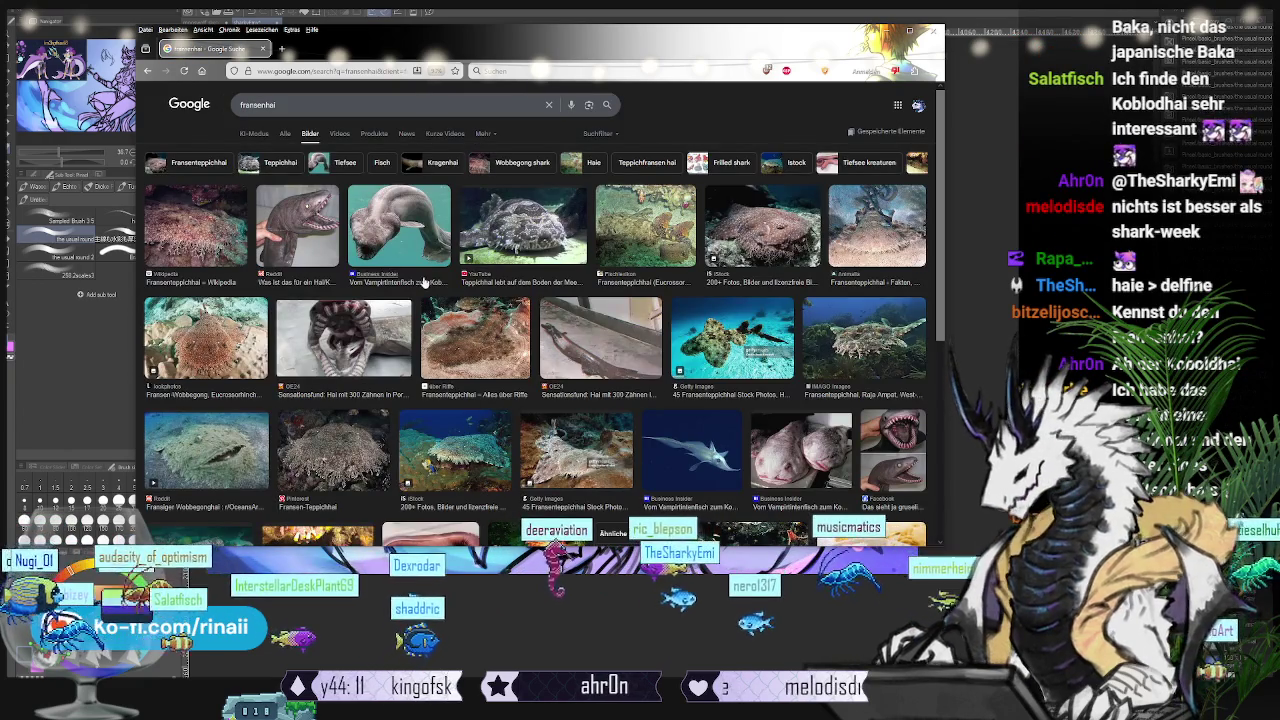
pyautogui.click(430, 282)
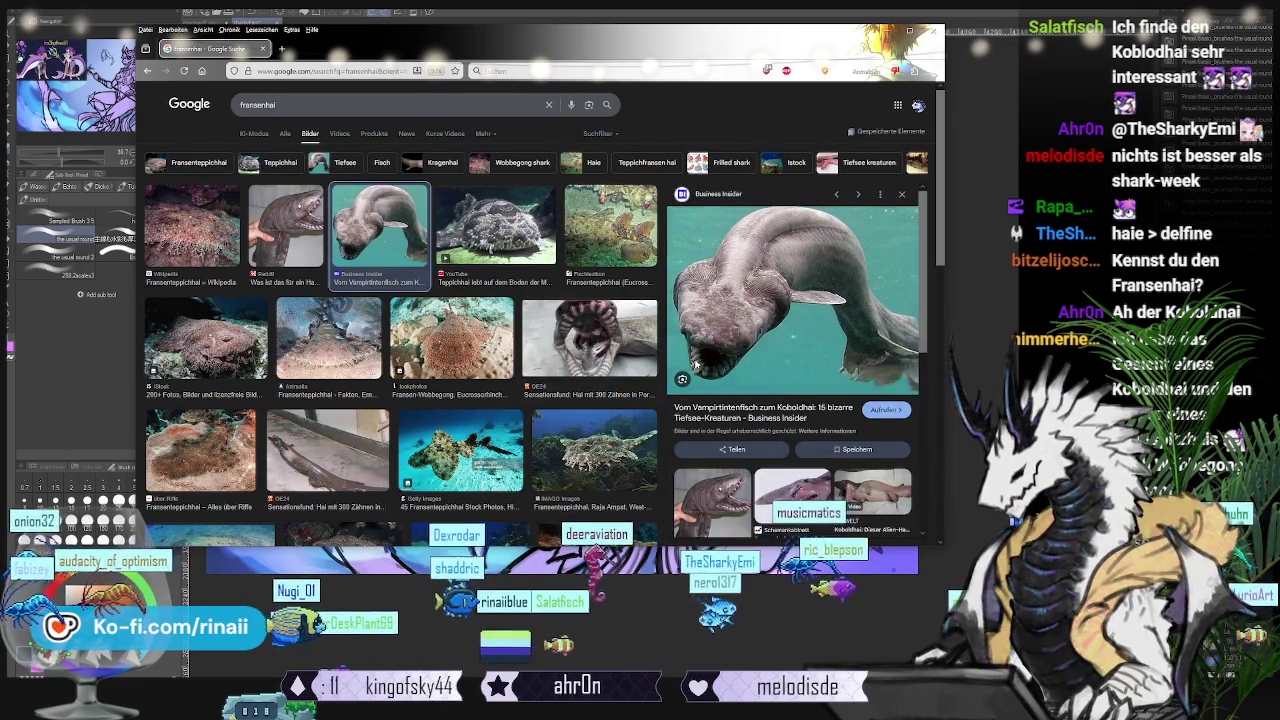
pyautogui.click(650, 355)
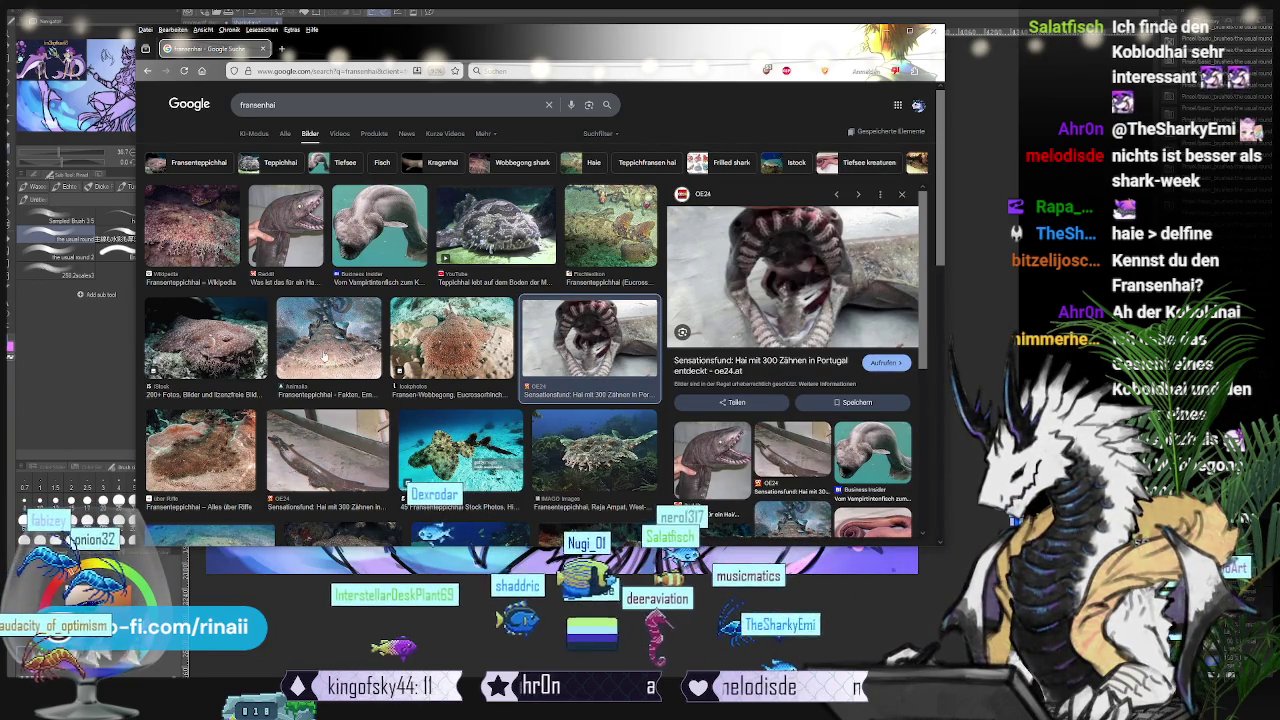
pyautogui.click(325, 355)
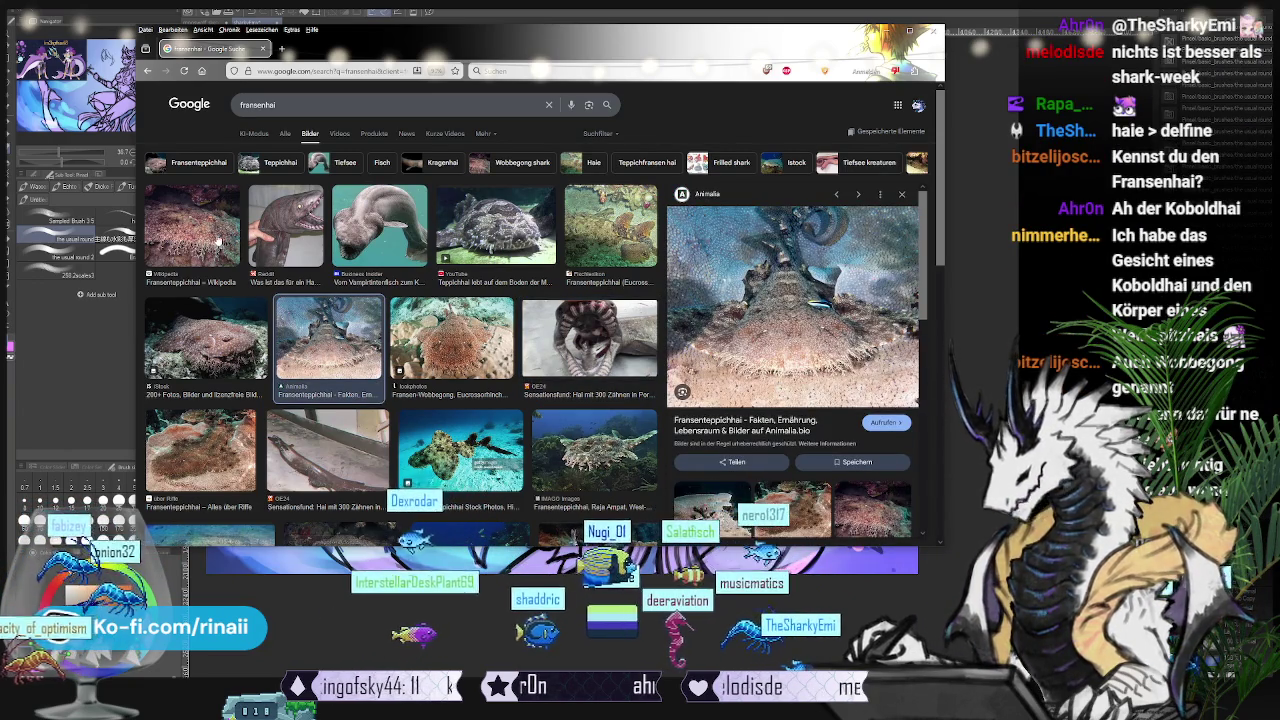
pyautogui.click(192, 225)
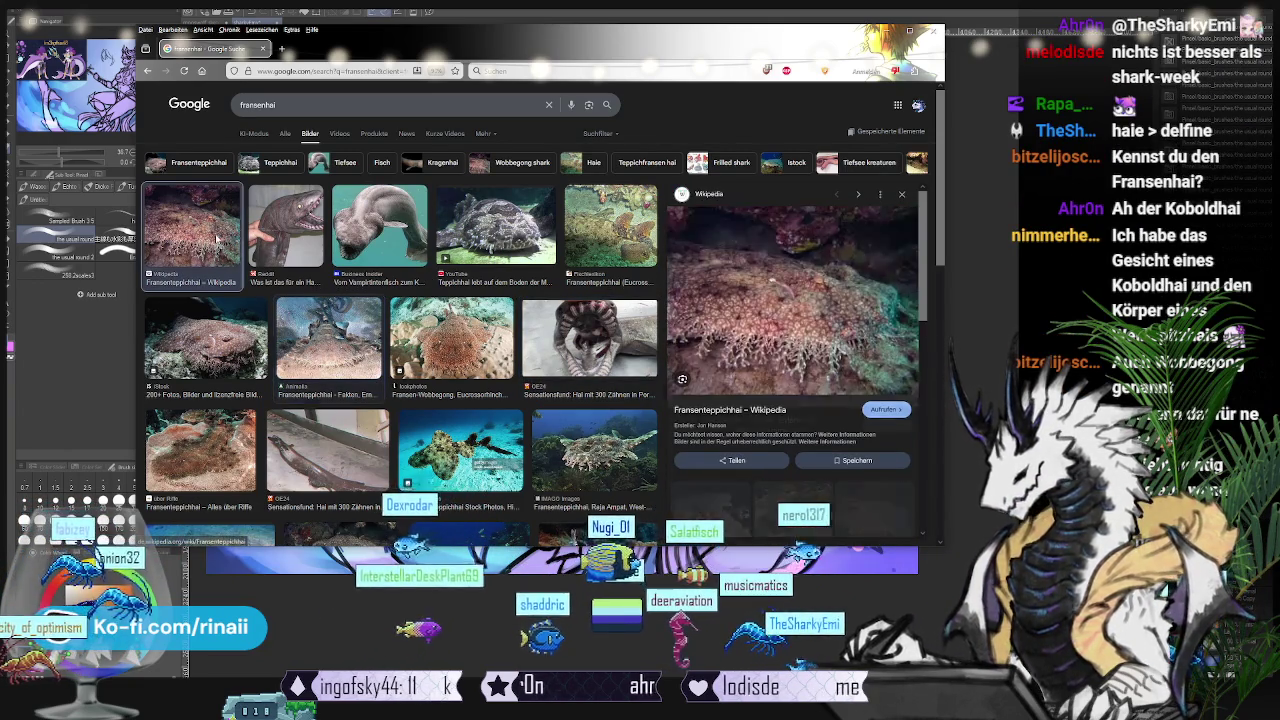
pyautogui.click(205, 340)
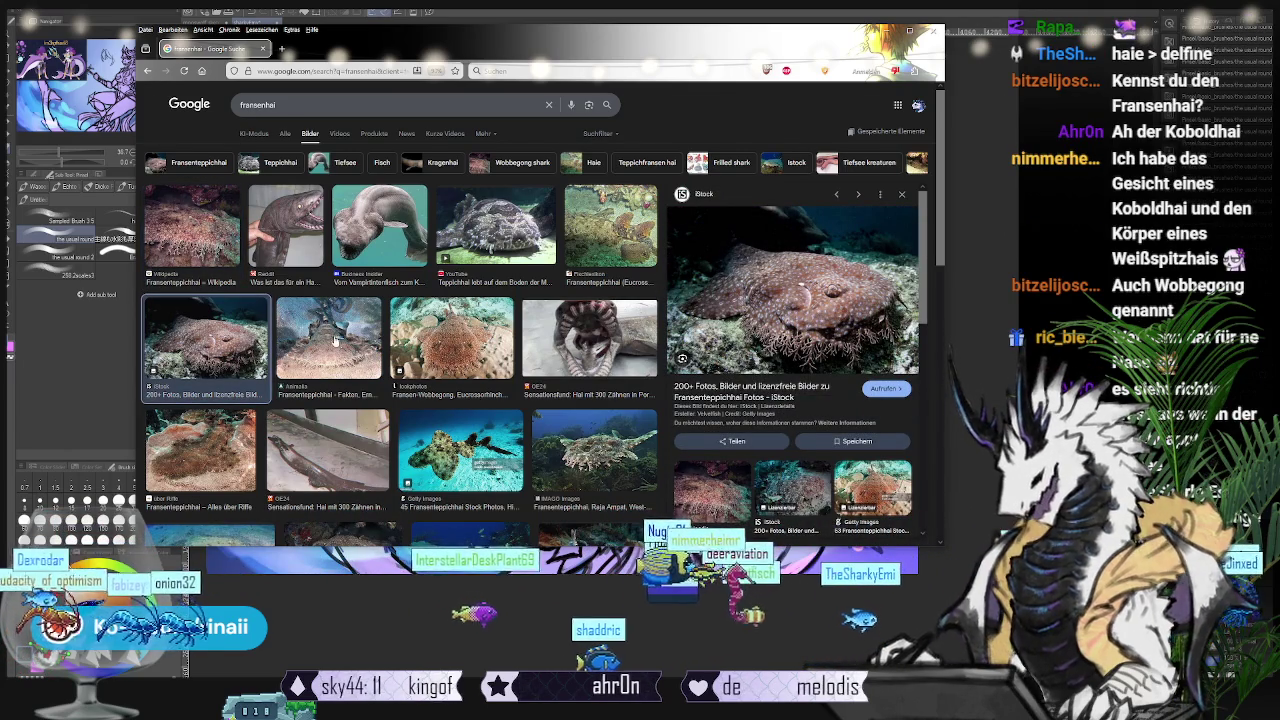
pyautogui.click(335, 342)
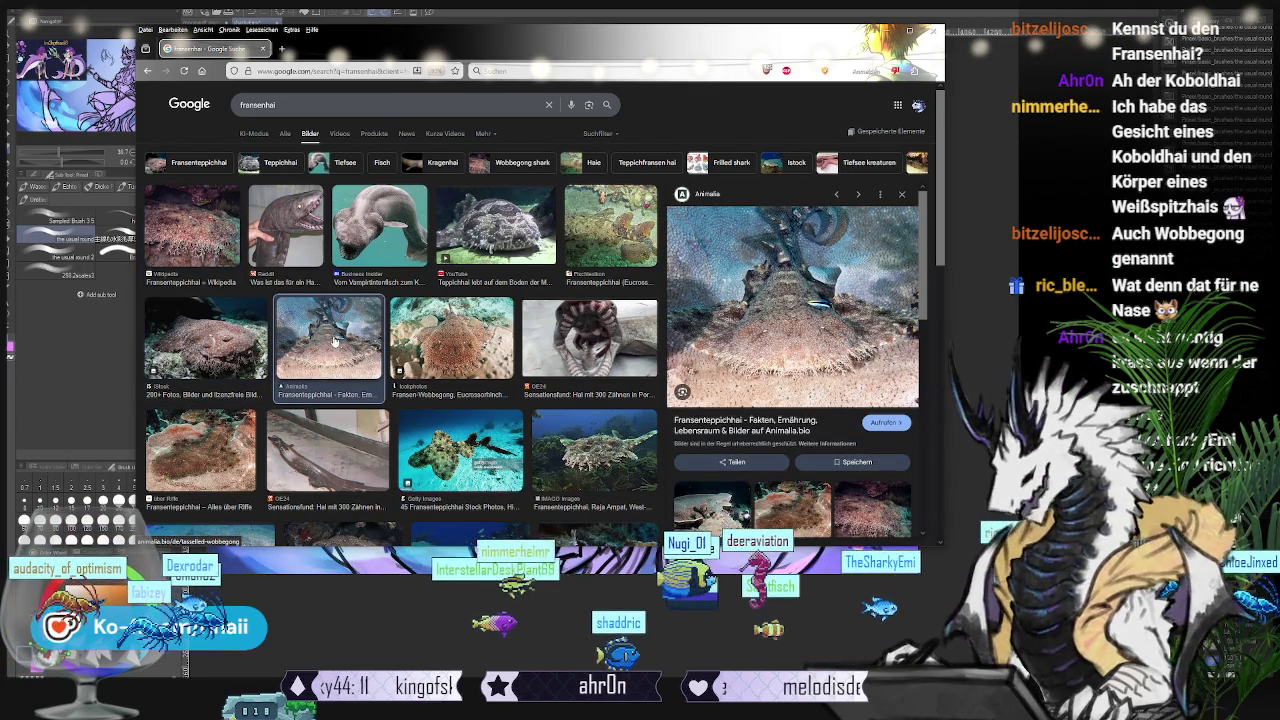
pyautogui.moveTo(792, 290)
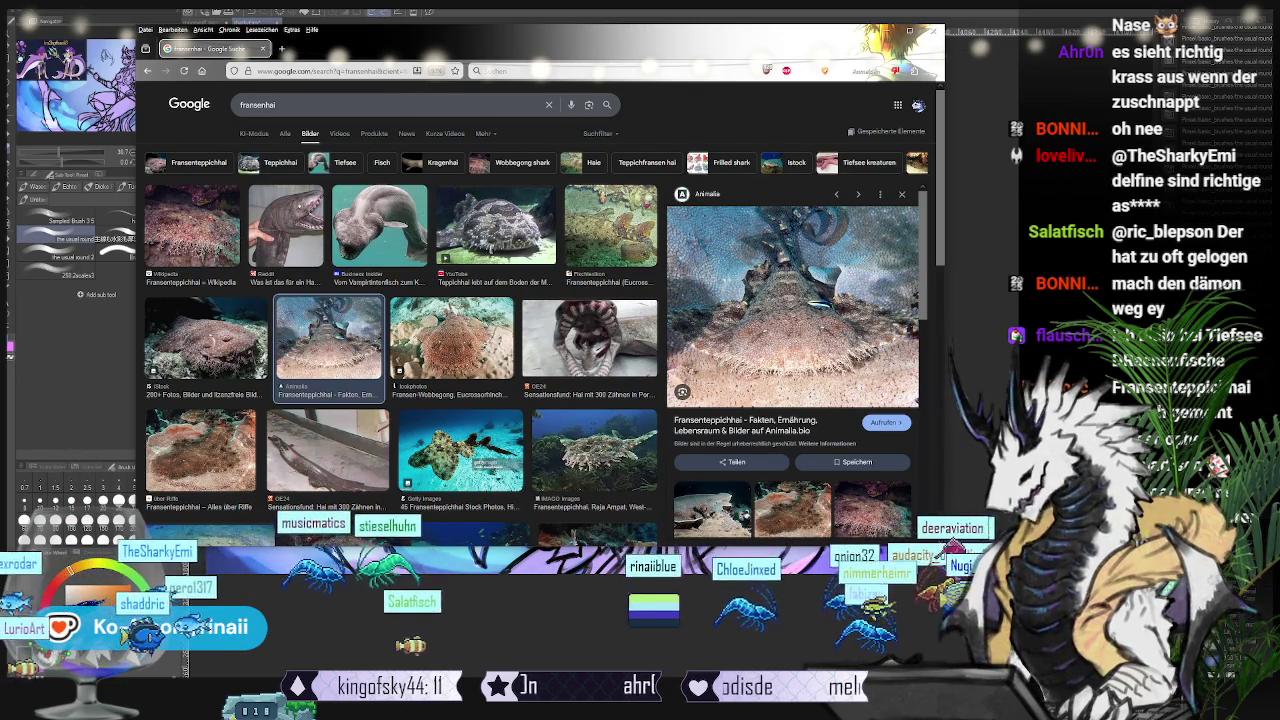
# Step: Preview the IMAGO 'Fransenteppichhai, Raja Ampat, West-Neuguinea' wobbegong photo
pyautogui.click(619, 446)
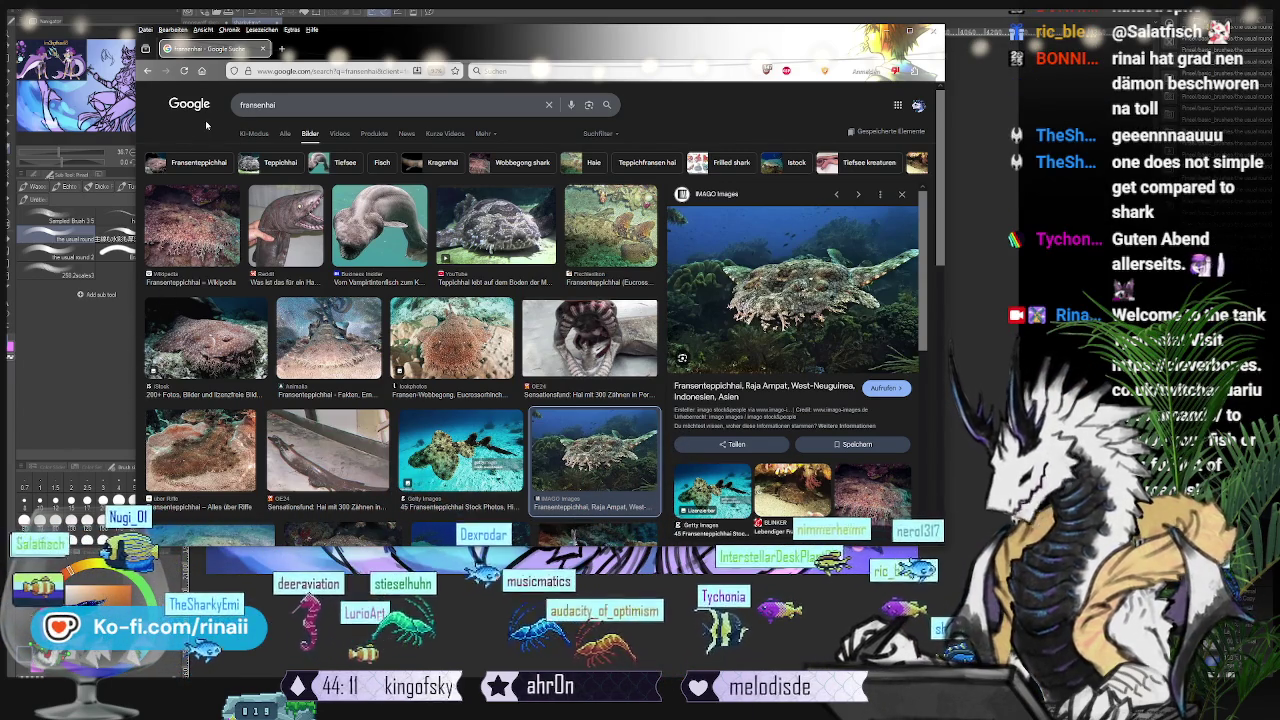
# Step: Search 'tiefsee drachenfisch' and preview the Spektrum, Wikipedia and scinexx dragonfish photos
pyautogui.doubleClick(257, 104)
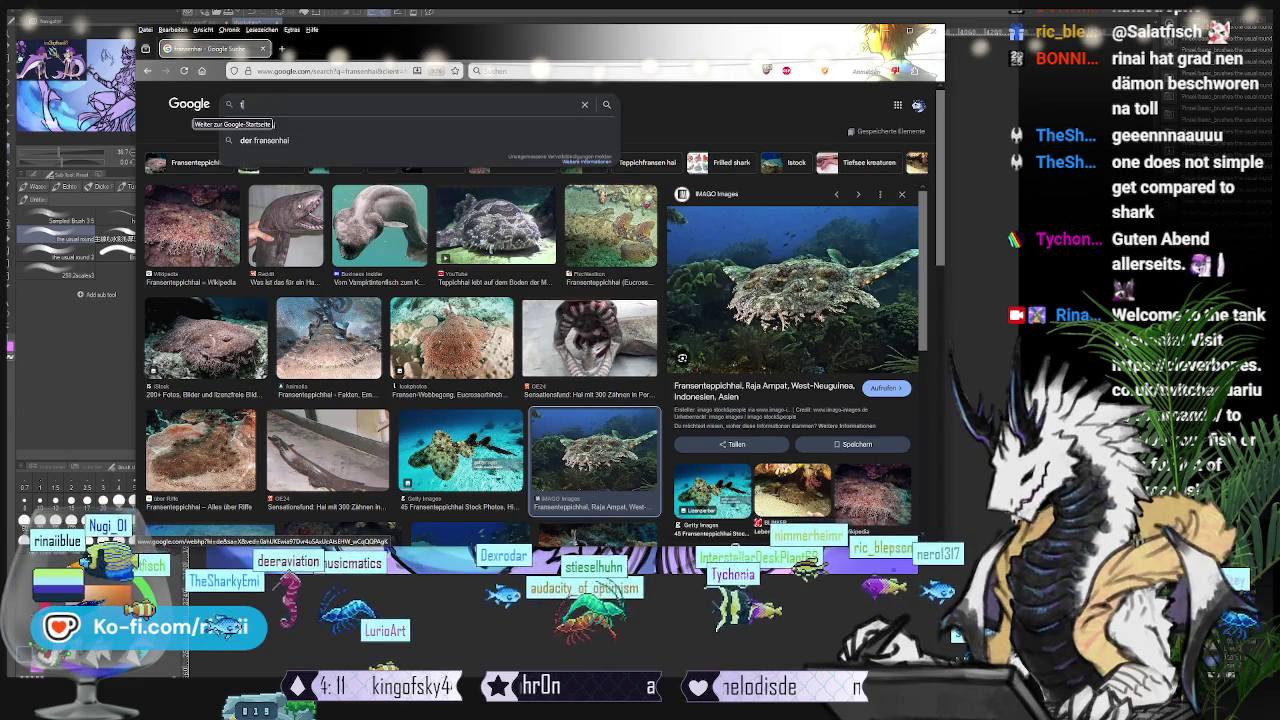
pyautogui.write('iefsee drac')
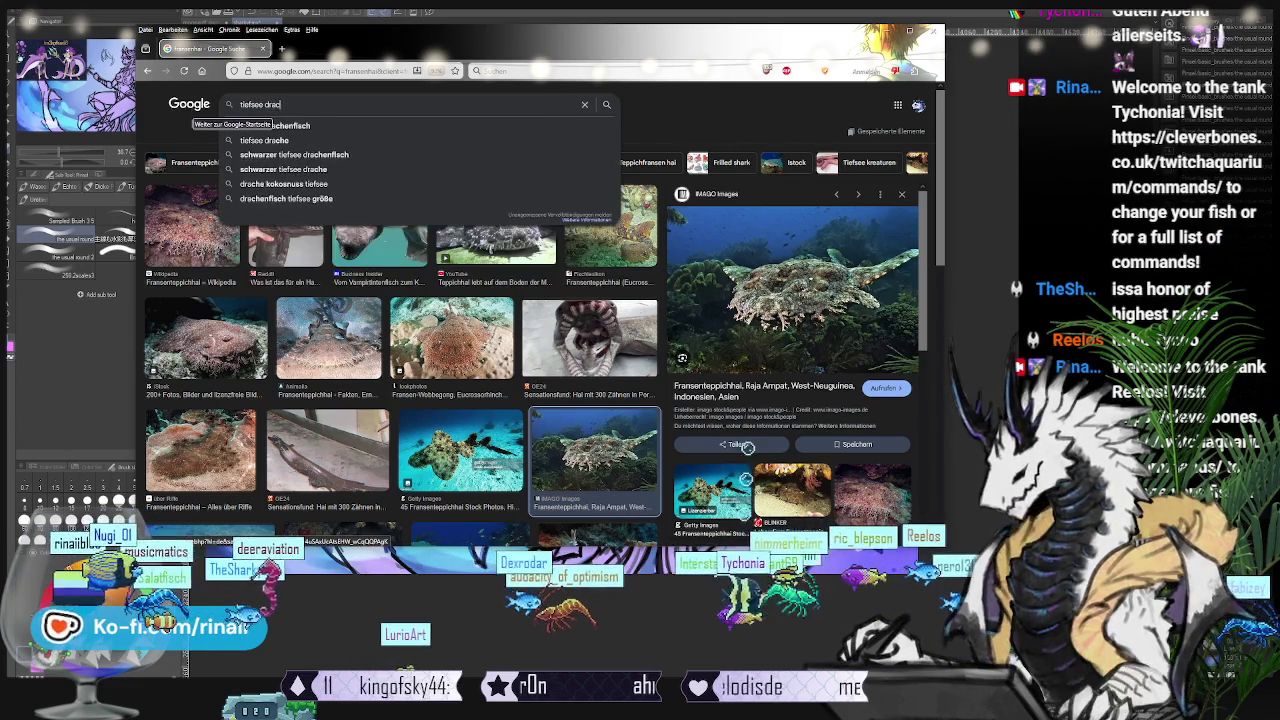
pyautogui.write('henfisch')
pyautogui.press('Return')
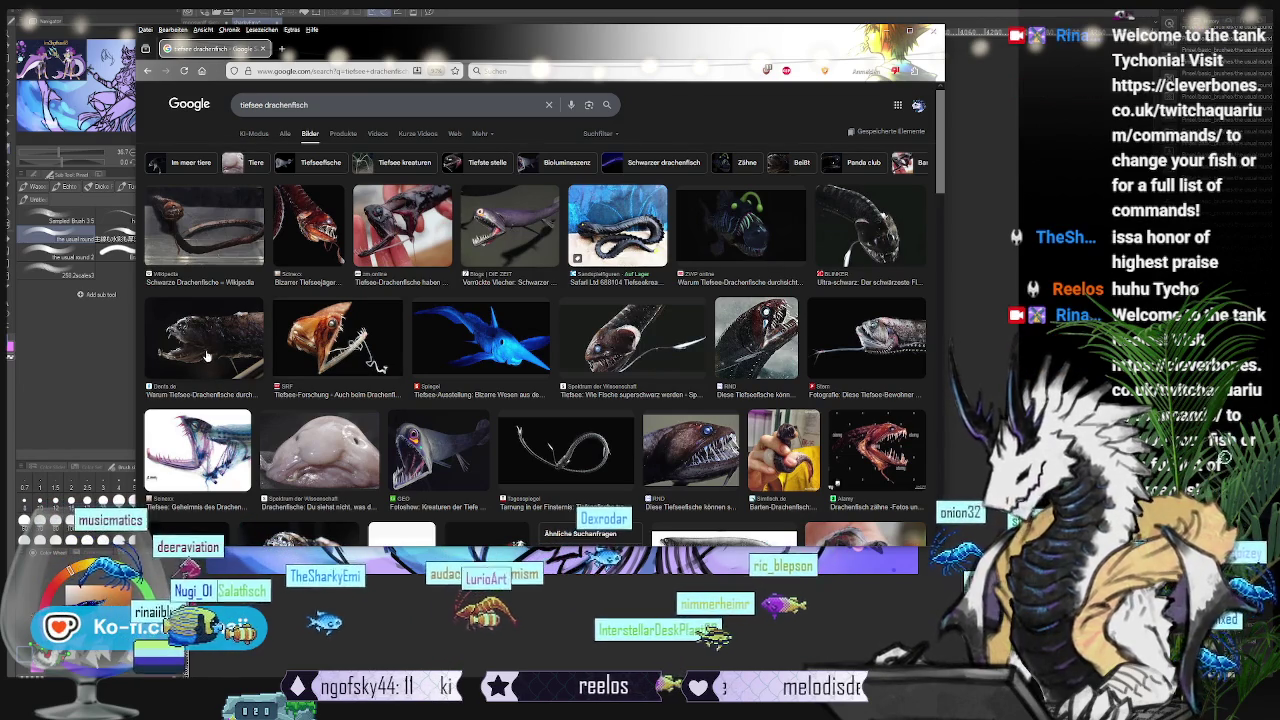
pyautogui.click(622, 358)
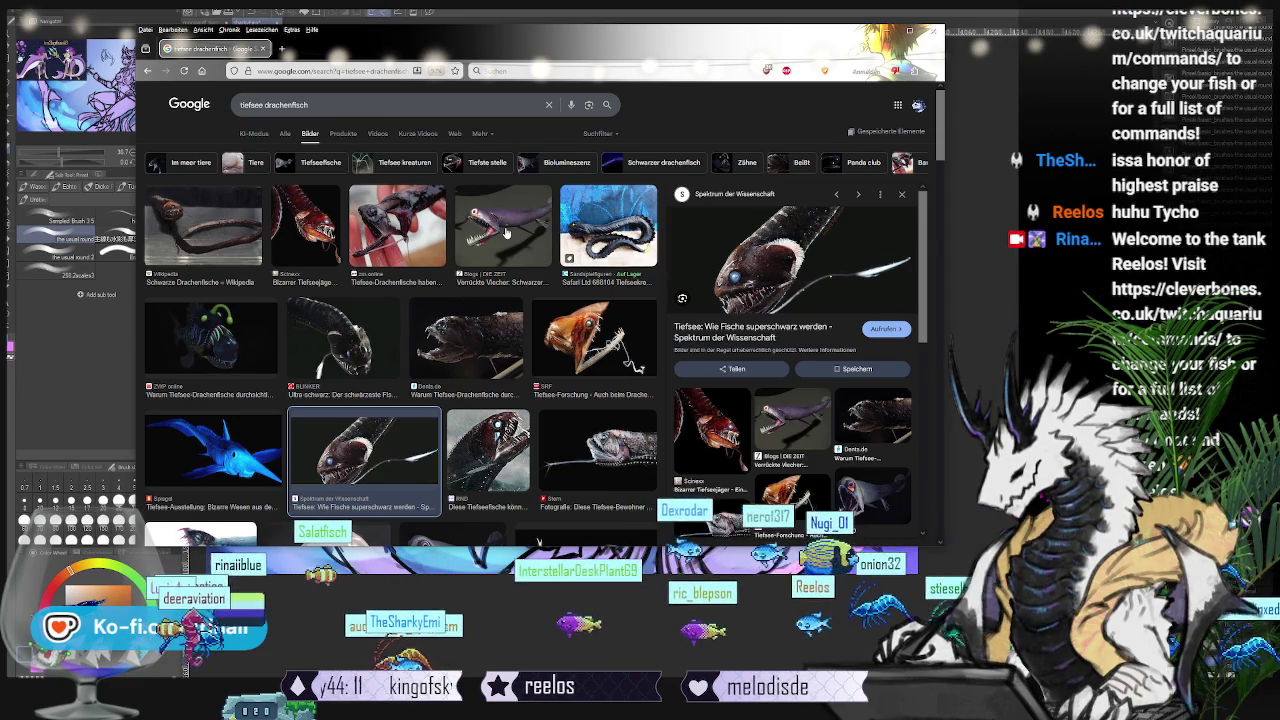
pyautogui.click(209, 219)
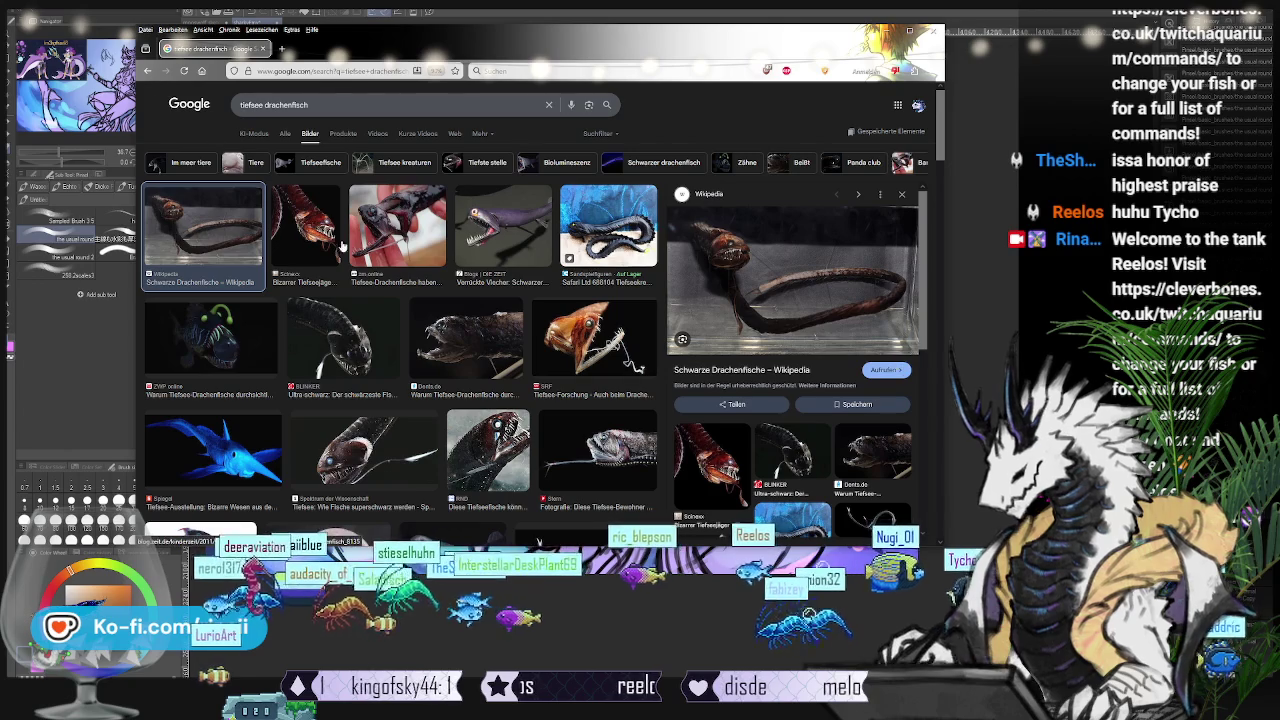
pyautogui.click(293, 236)
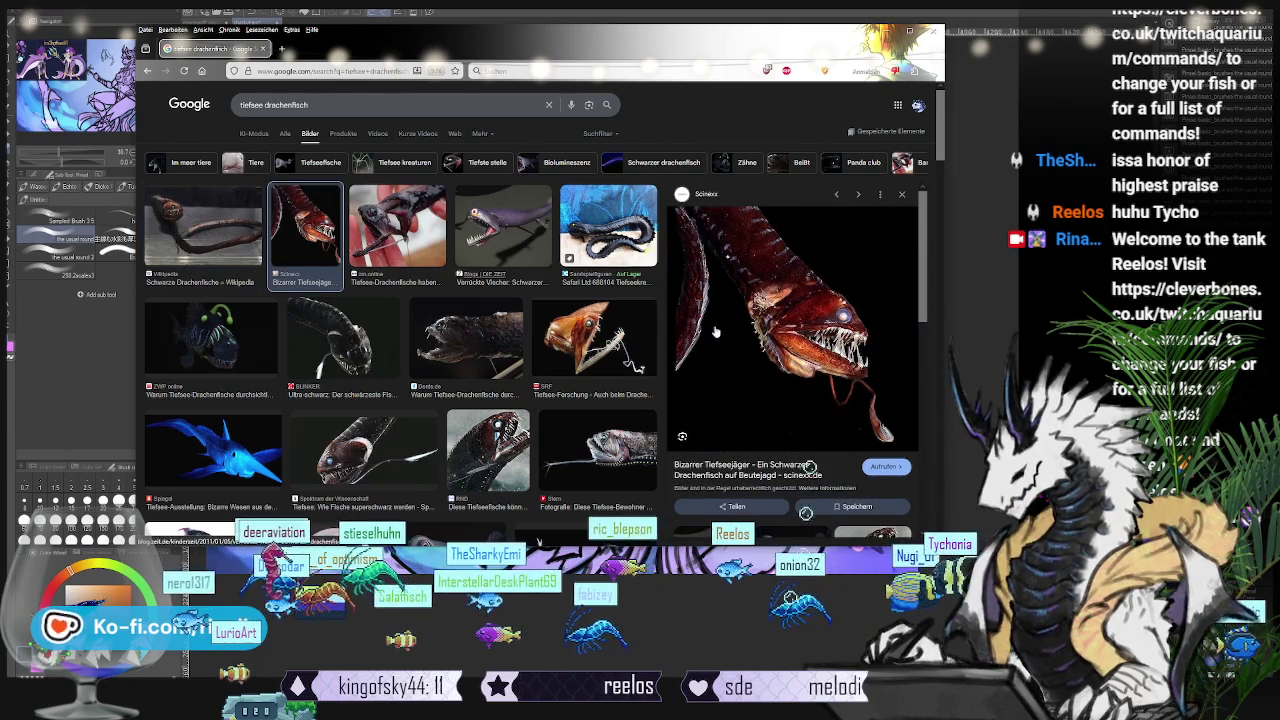
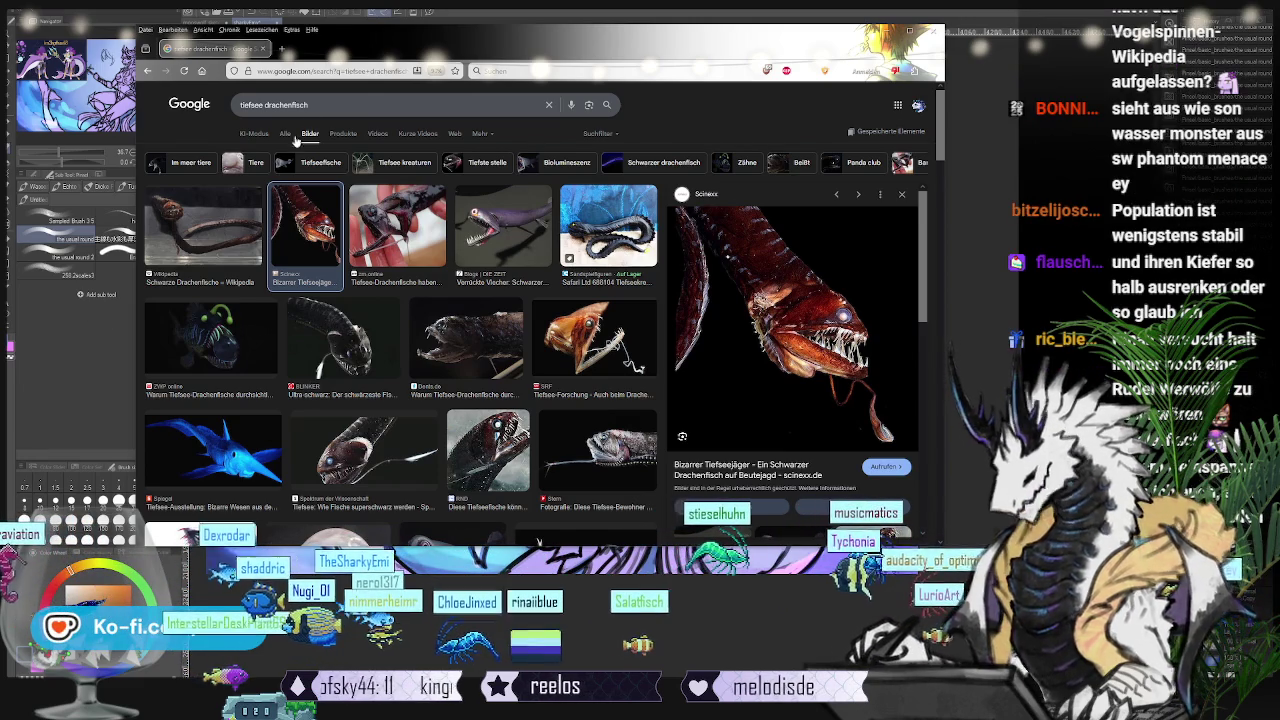
# Step: Replace the dragonfish search with a Google Images search for 'zebrashark'
pyautogui.moveTo(308, 104); pyautogui.dragTo(188, 117)
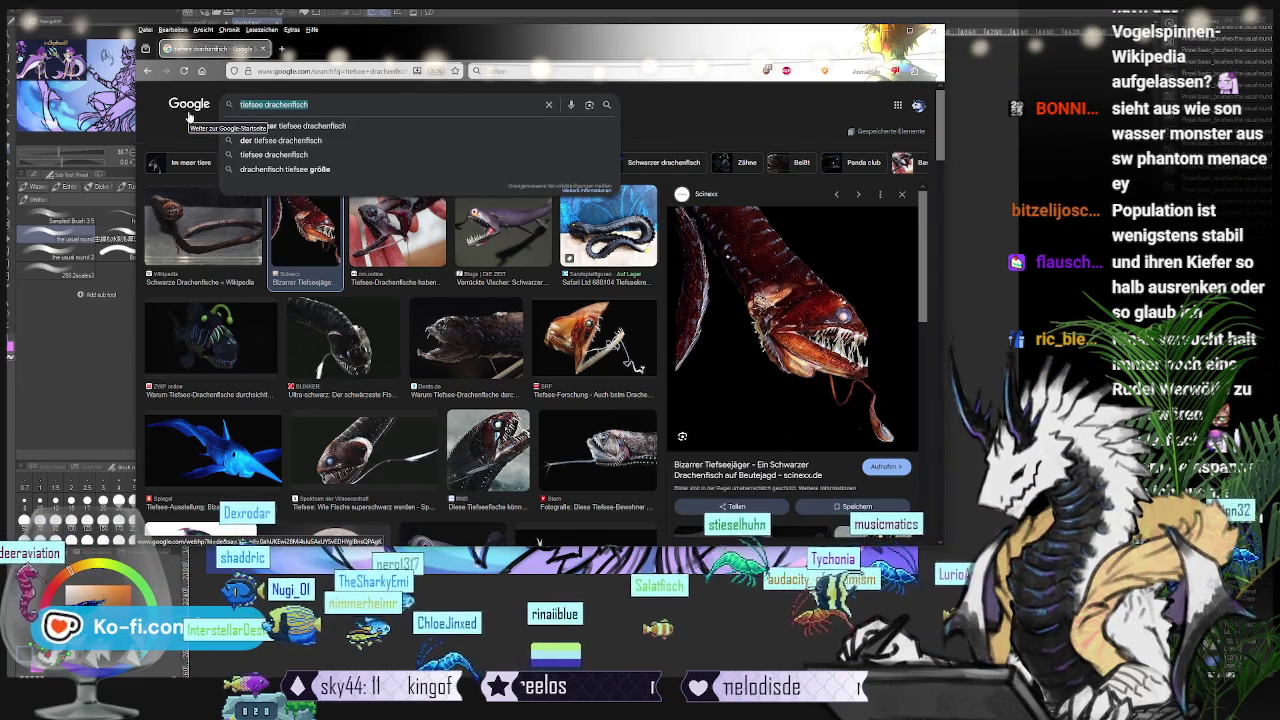
pyautogui.write('zebrashark')
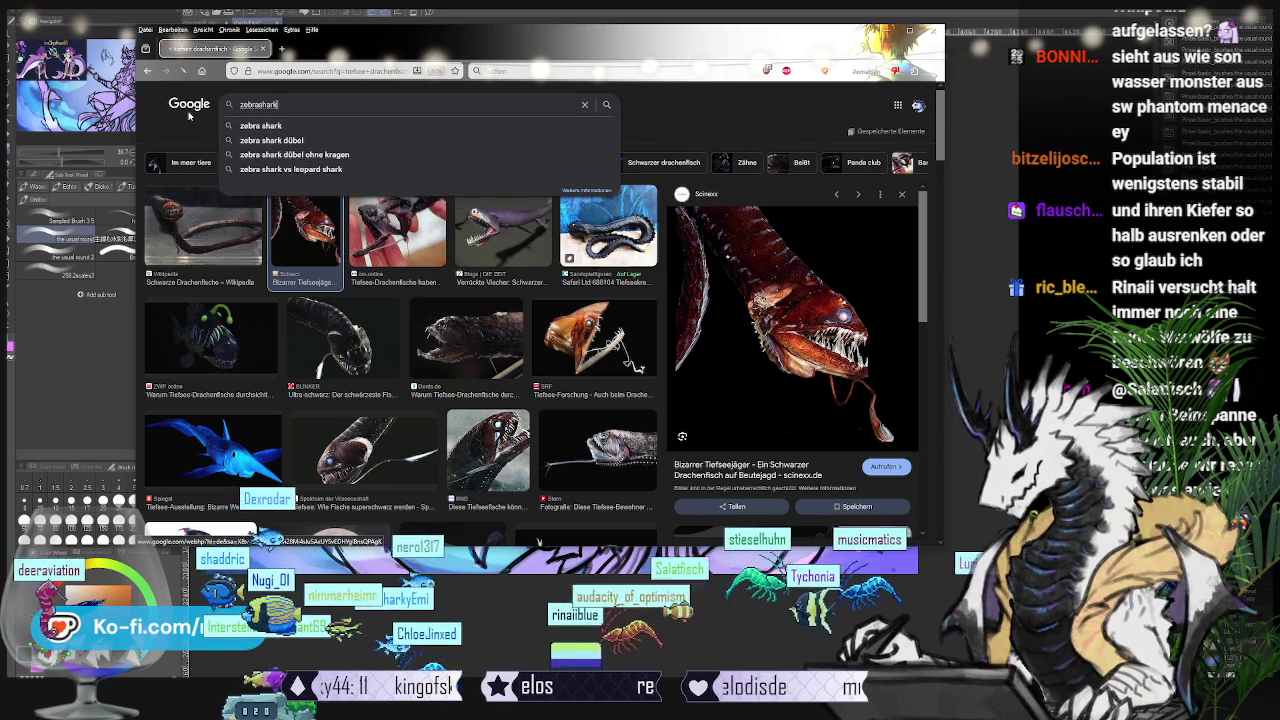
pyautogui.press('Return')
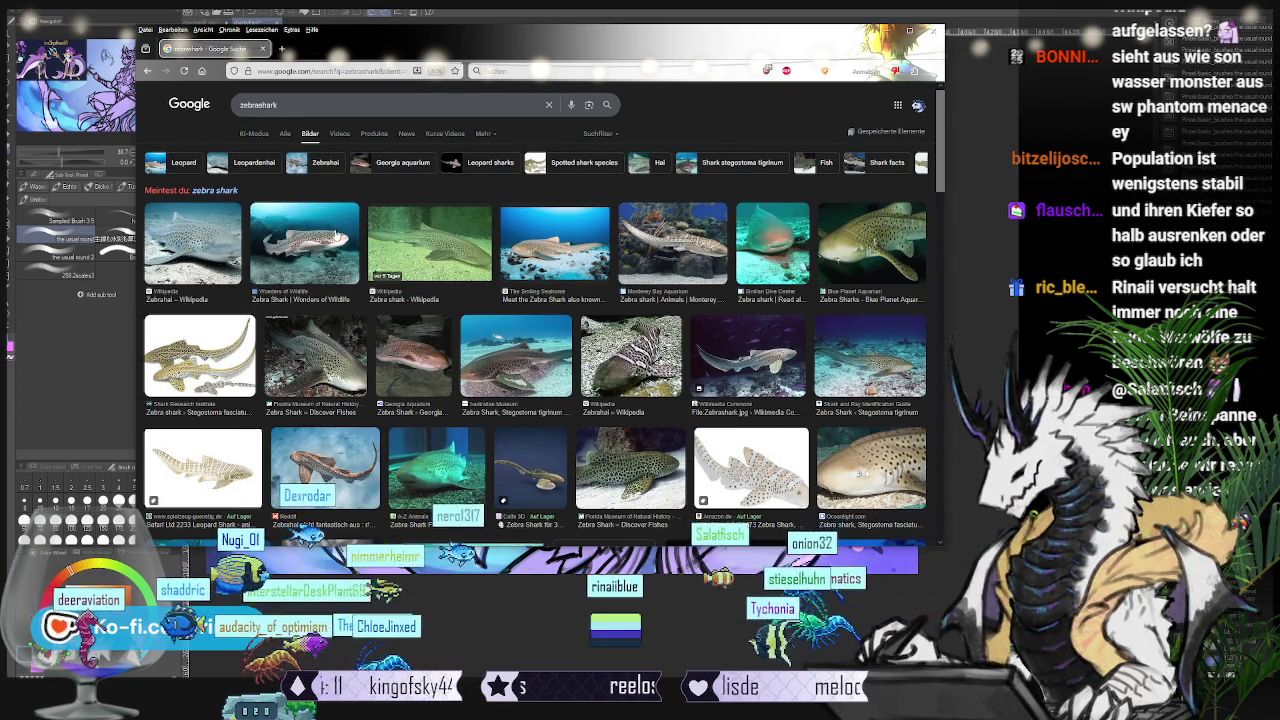
# Step: Preview a zebra shark photo and its source page, then the Wikipedia photo
pyautogui.click(335, 236)
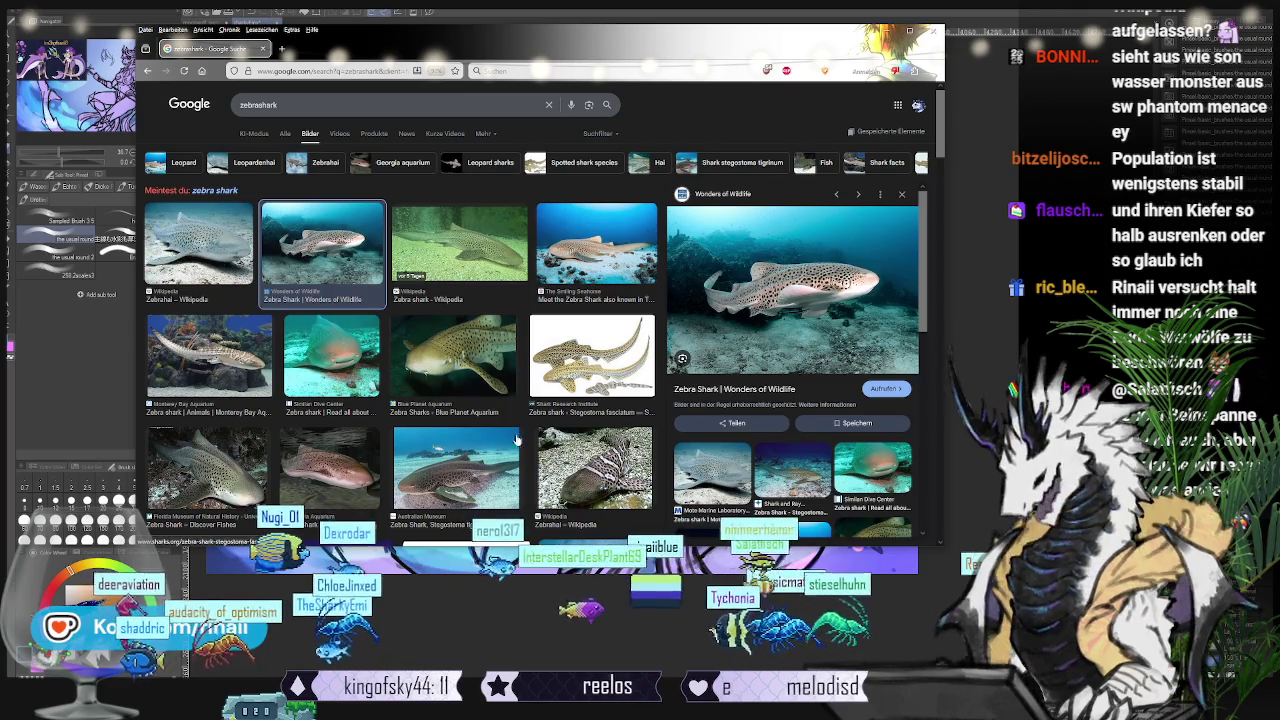
pyautogui.click(781, 273)
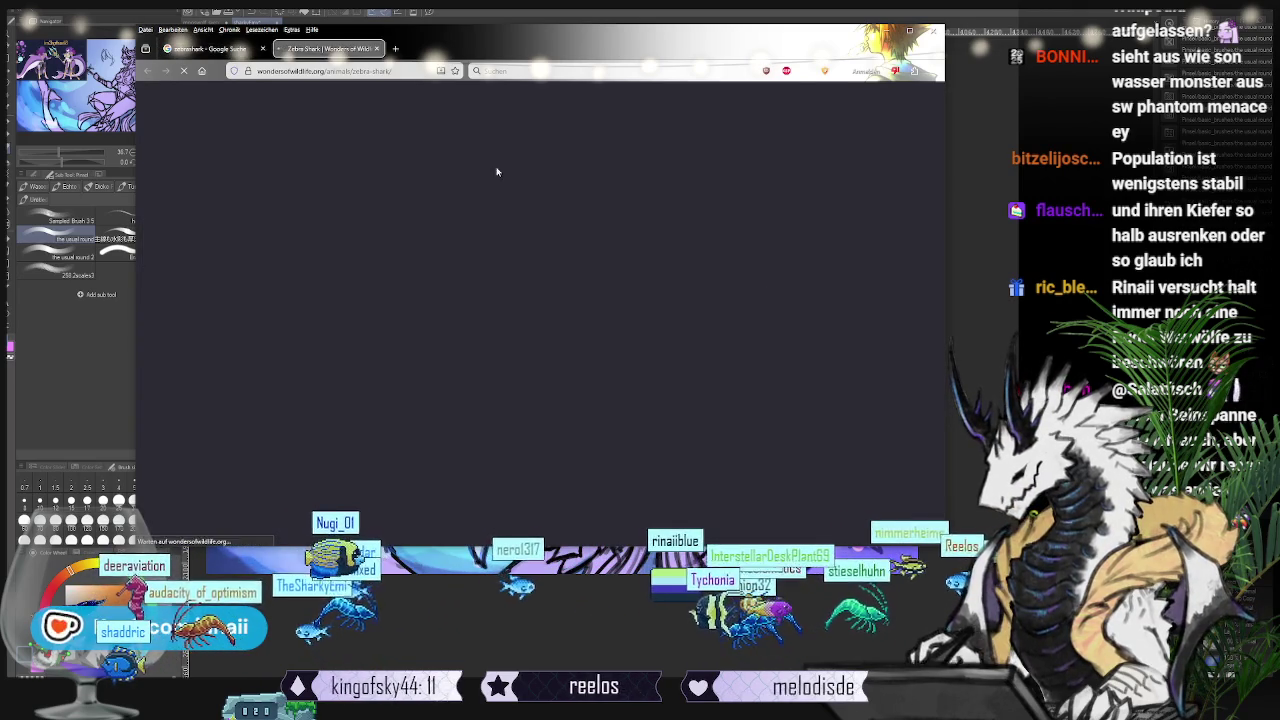
pyautogui.hotkey('ctrl', 'w')
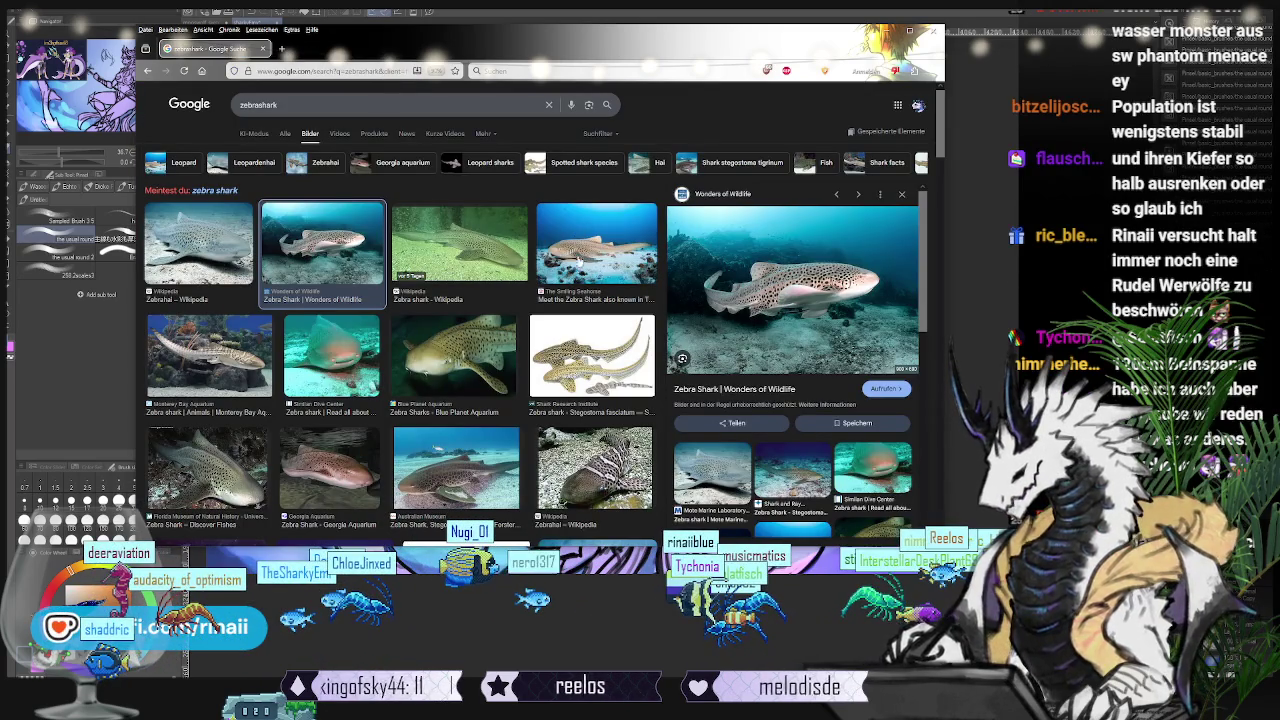
pyautogui.click(446, 258)
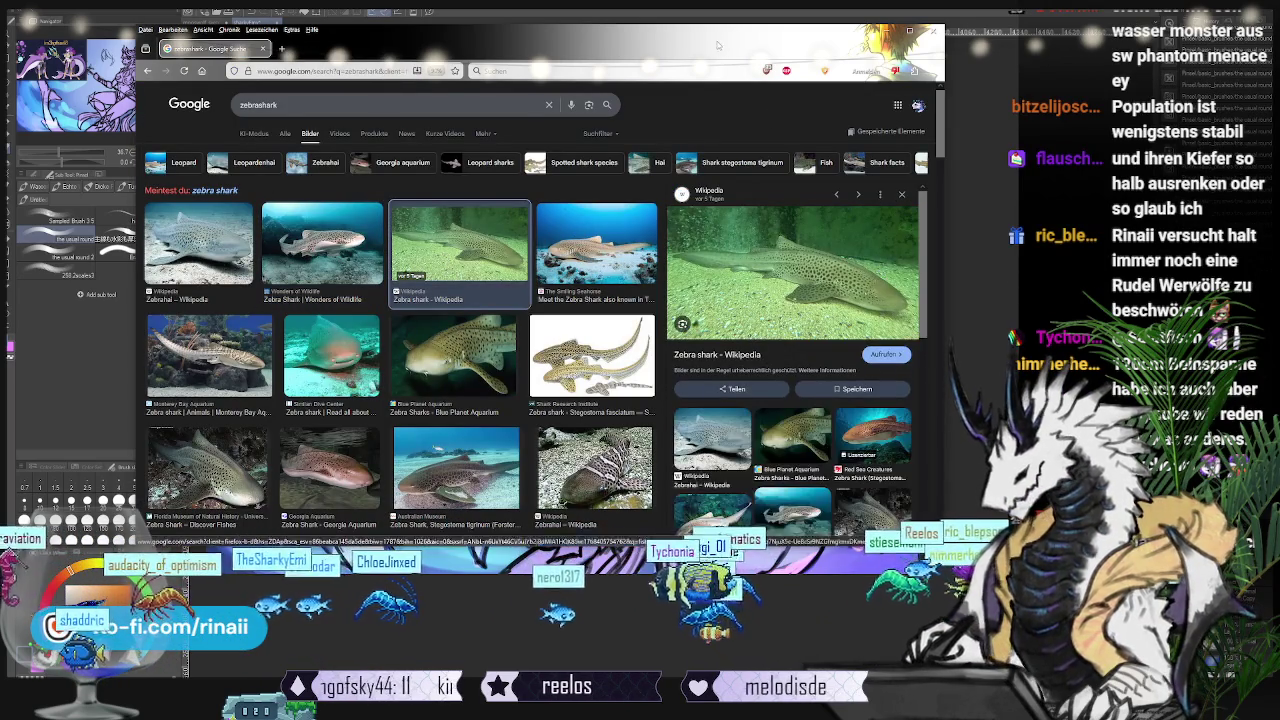
# Step: Move Firefox left and widen it, then preview the Zebrahai, DerStandard and Wikipedia photos
pyautogui.moveTo(860, 275); pyautogui.dragTo(595, 292)
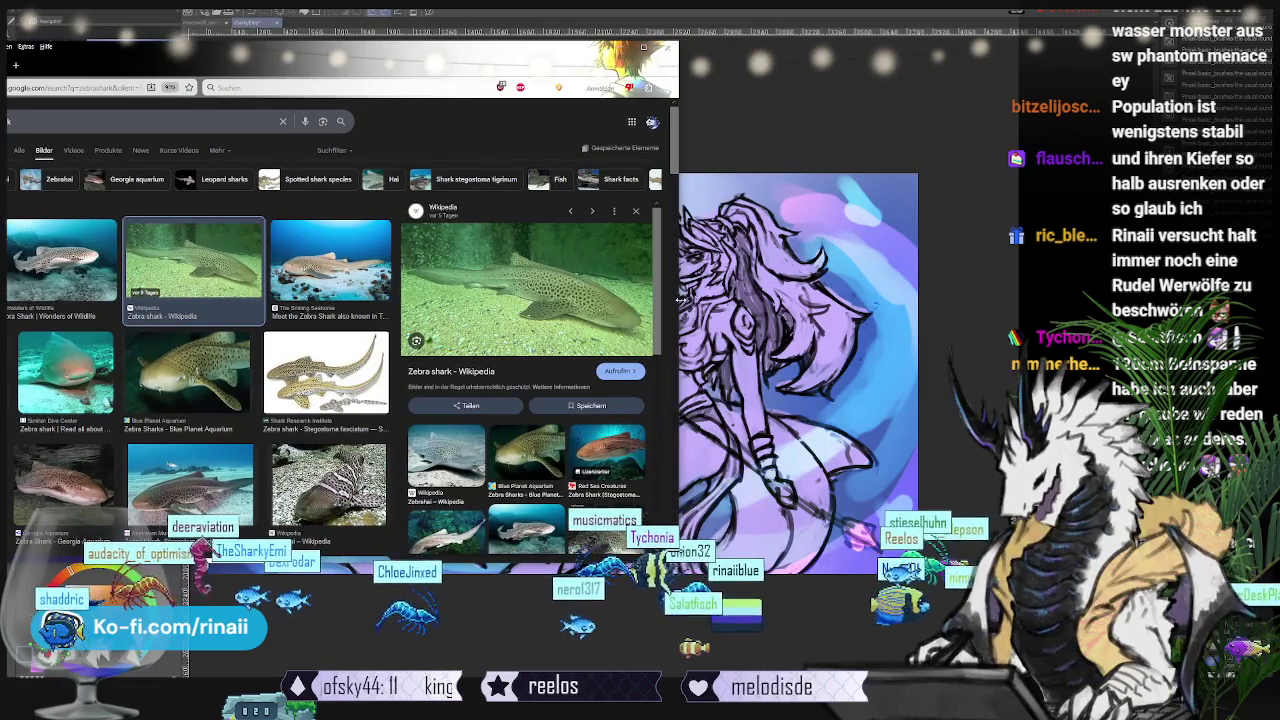
pyautogui.moveTo(679, 298); pyautogui.dragTo(833, 300)
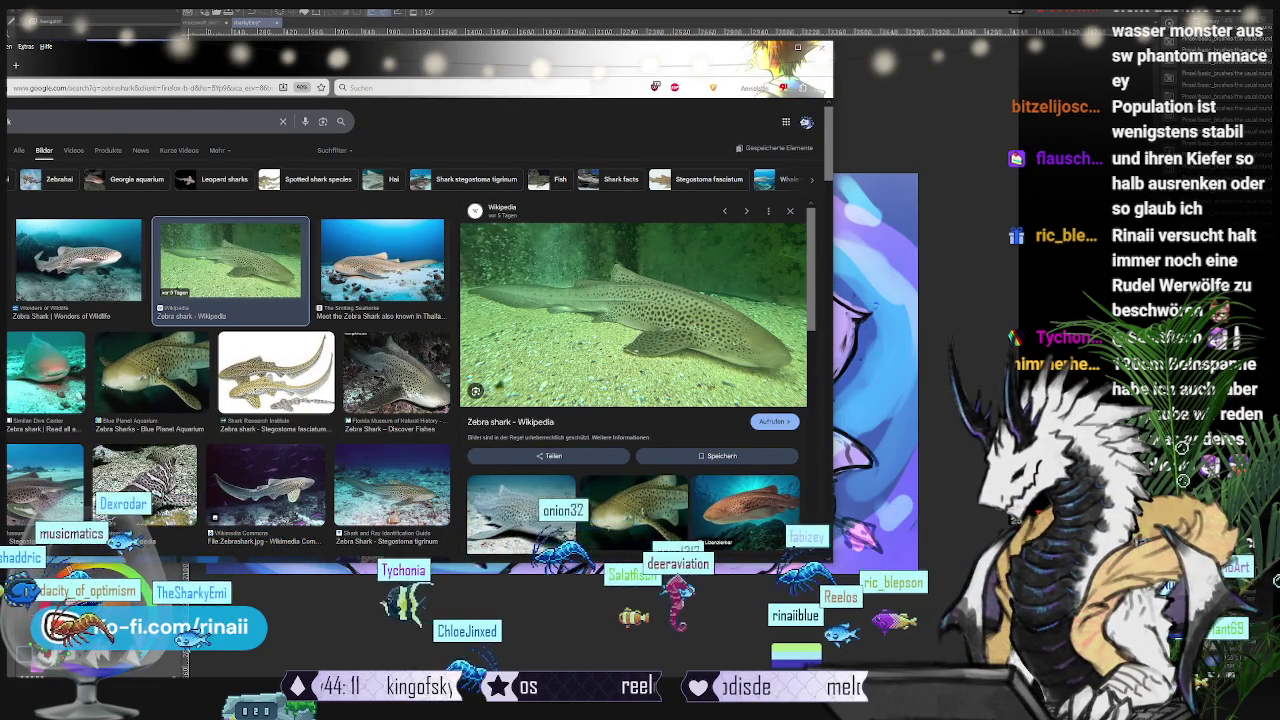
pyautogui.click(145, 485)
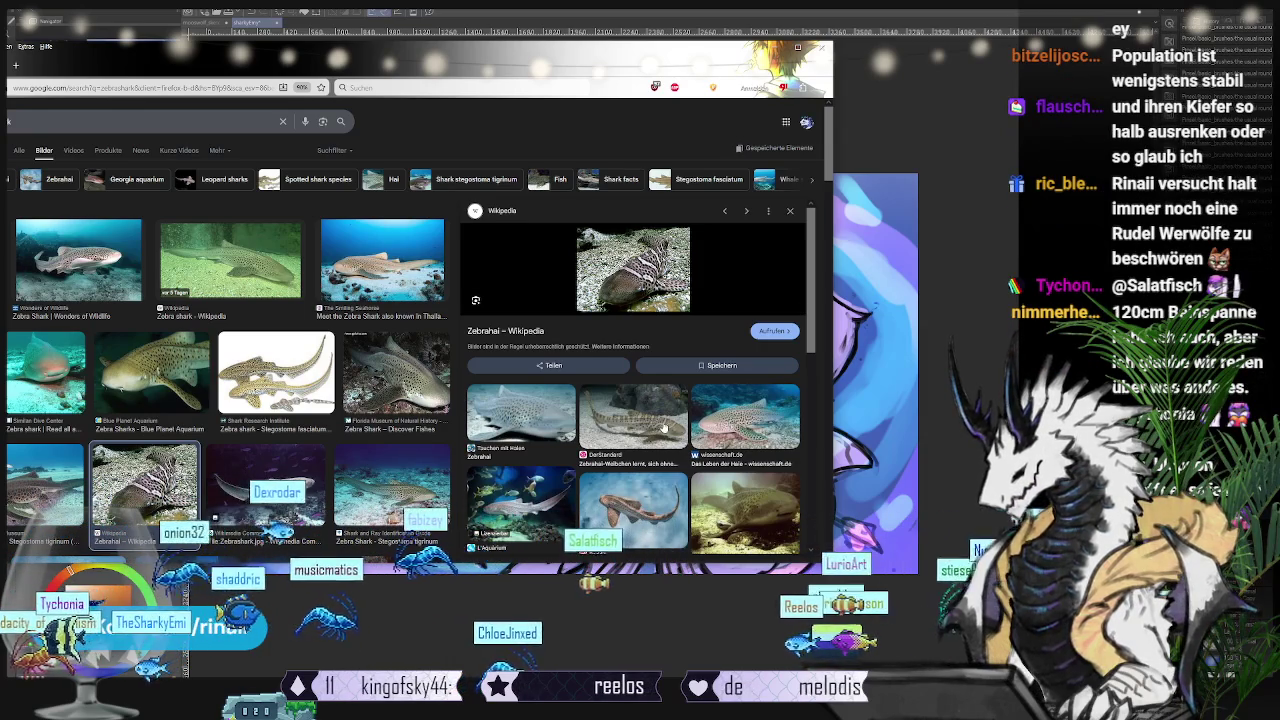
pyautogui.click(633, 413)
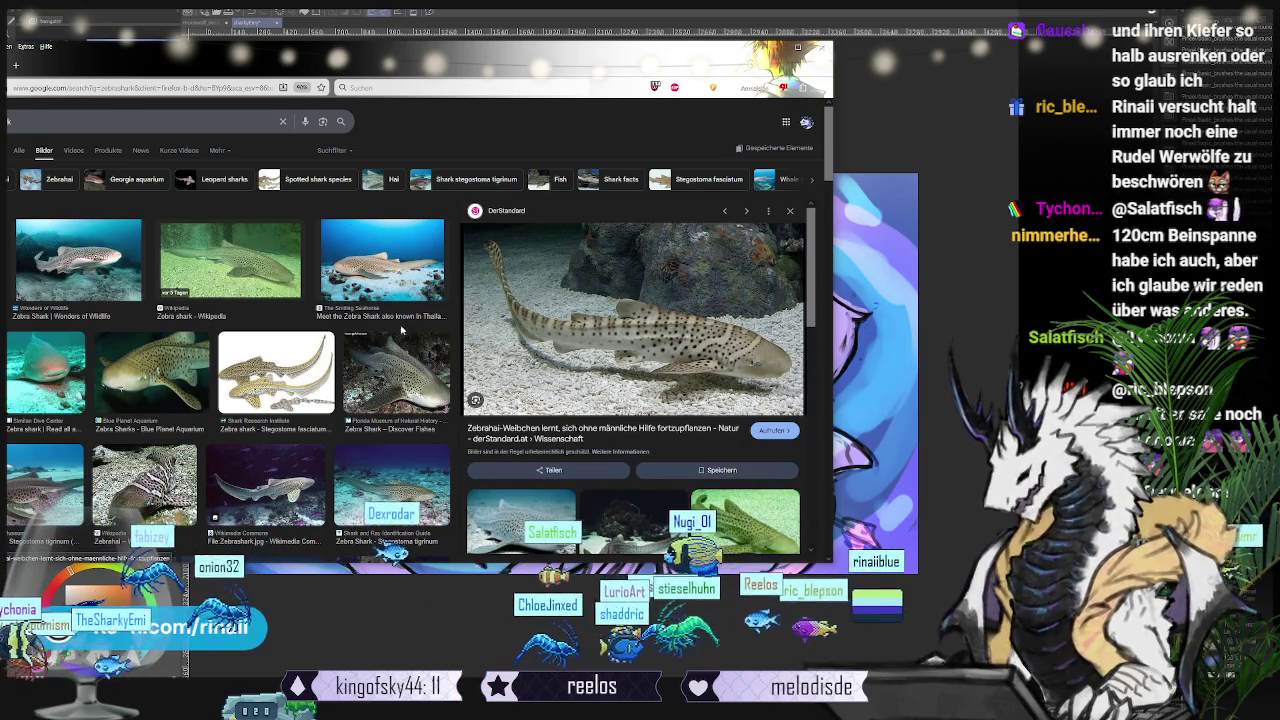
pyautogui.click(258, 283)
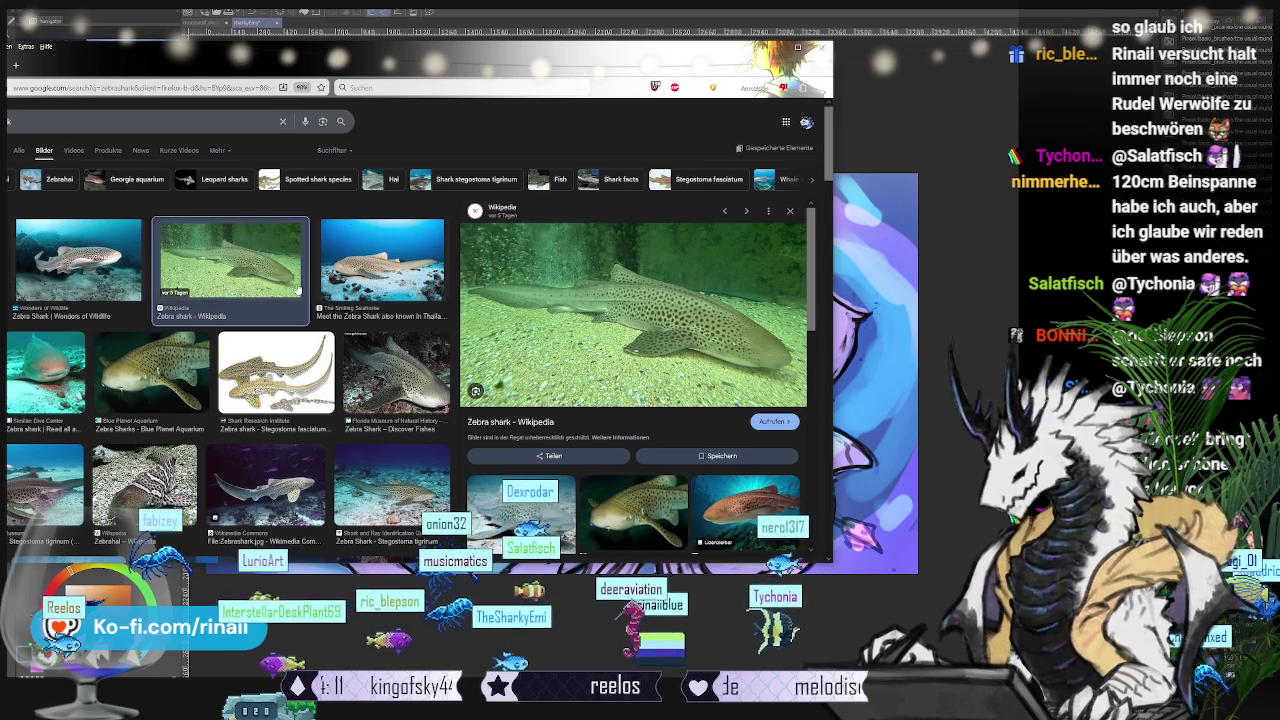
# Step: Switch from Firefox back to the Clip Studio Paint drawing with Alt+Tab
pyautogui.hotkey('alt', 'Tab')
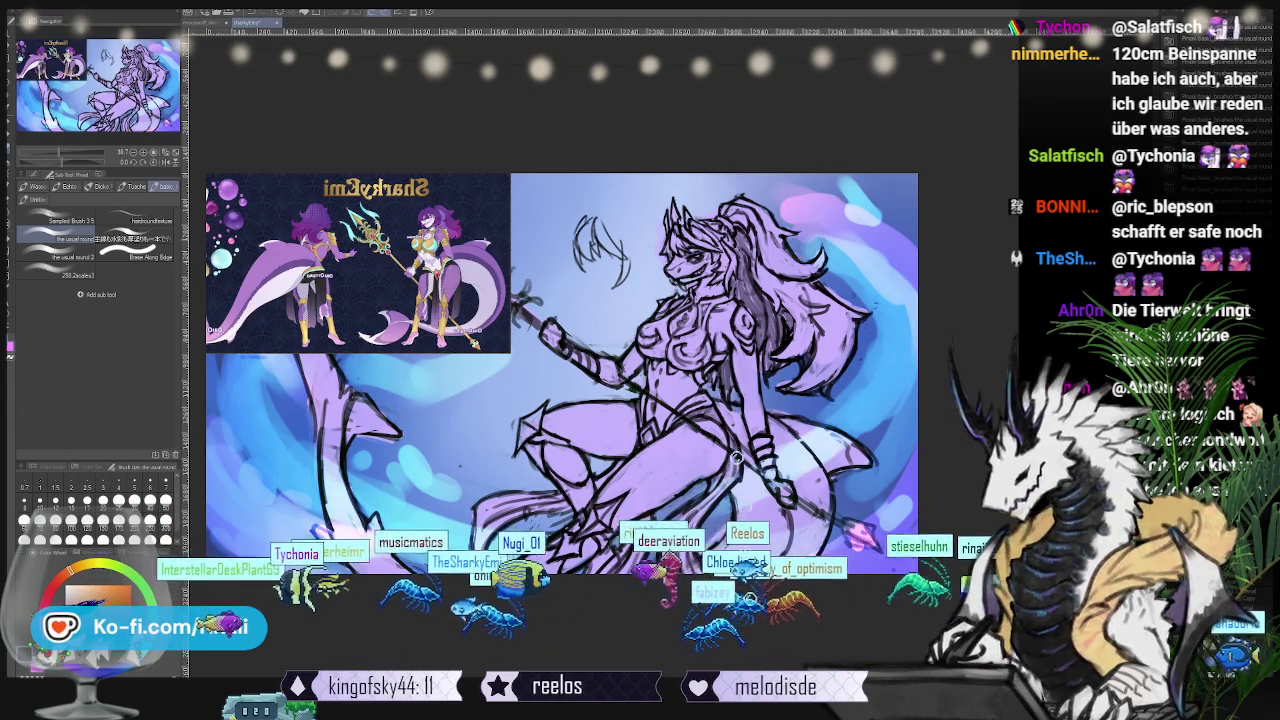
# Step: Pan and zoom in on the shark-woman sketch to look over the figure
pyautogui.moveTo(739, 515); pyautogui.dragTo(746, 478)
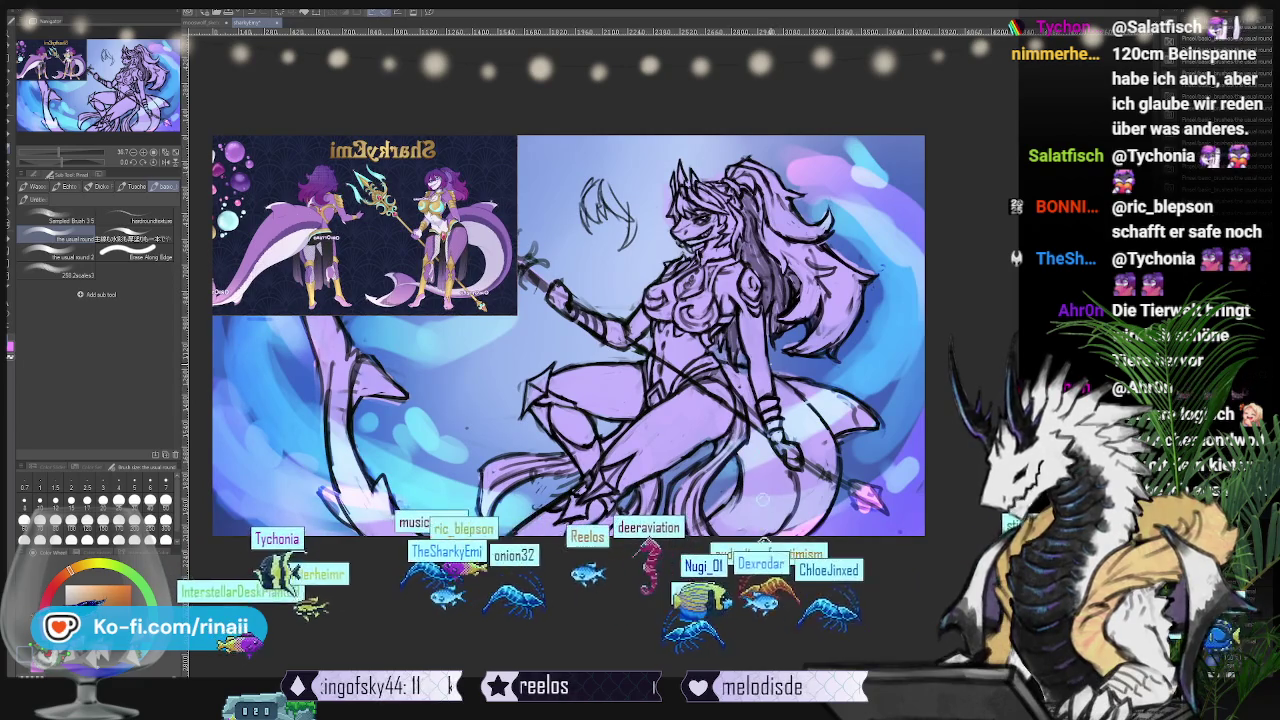
pyautogui.scroll(2, 763, 500)
pyautogui.scroll(1, 765, 470)
pyautogui.scroll(1, 768, 445)
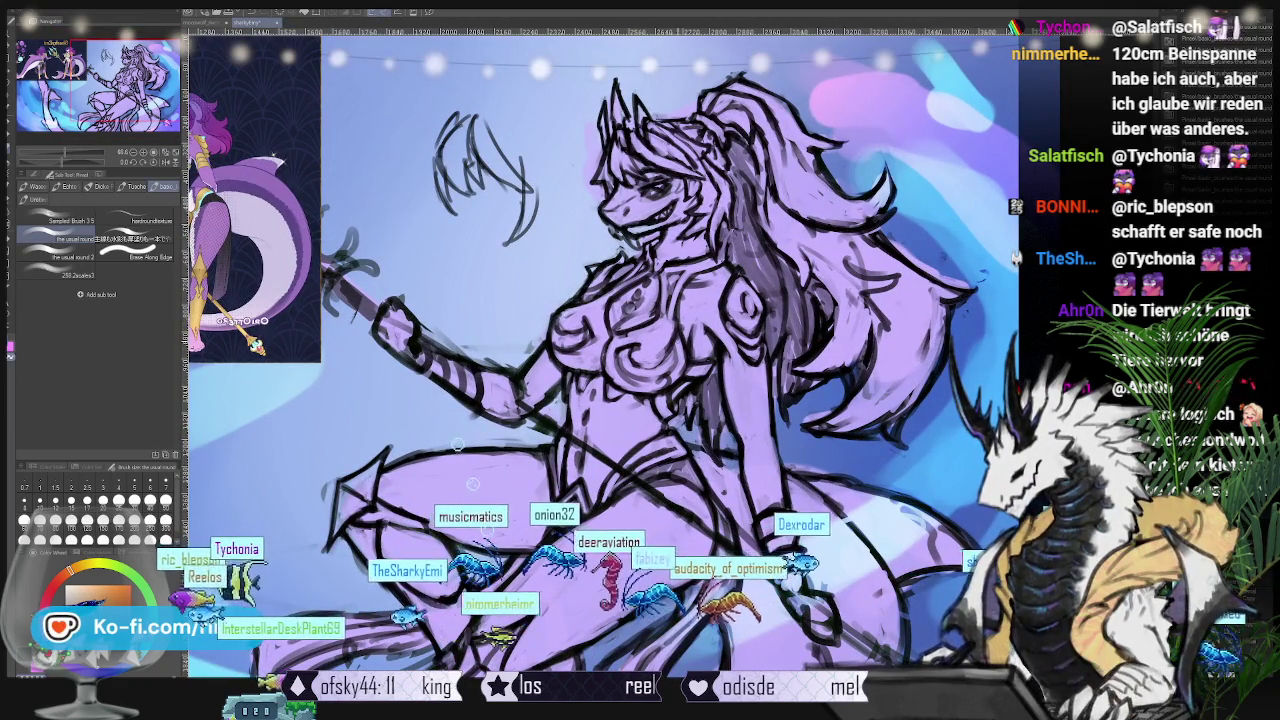
pyautogui.moveTo(768, 445); pyautogui.dragTo(778, 400)
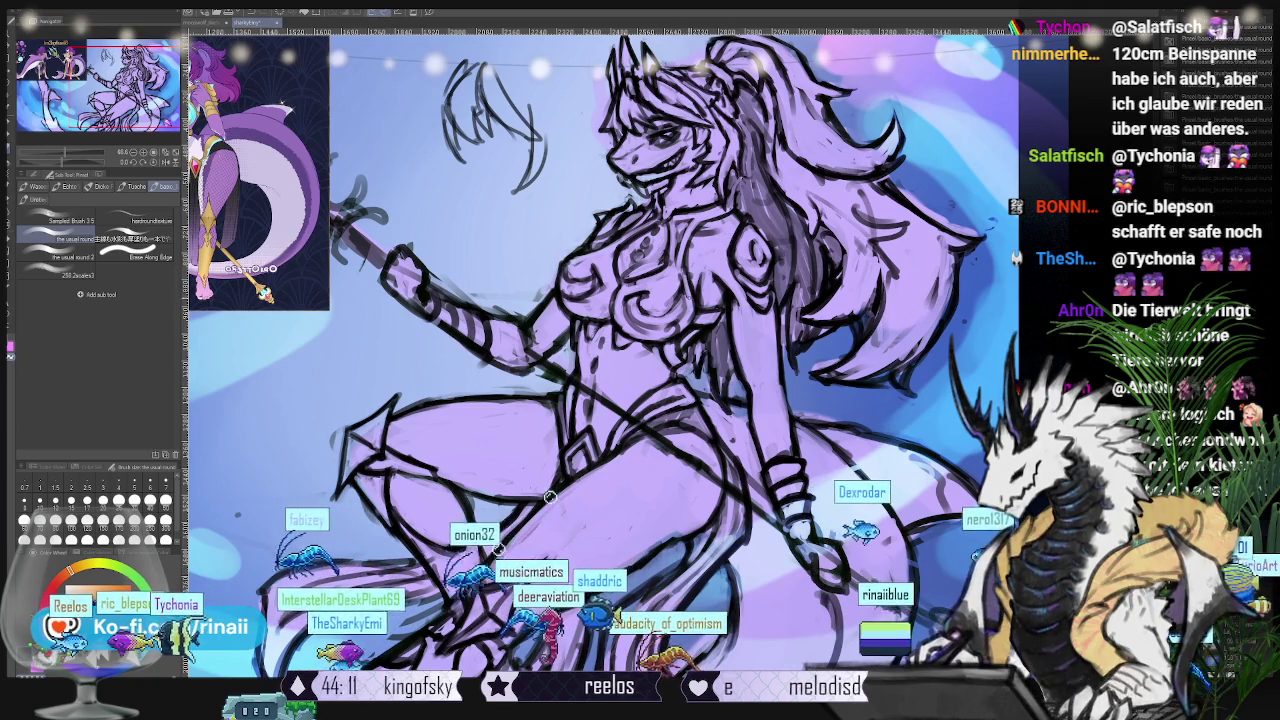
# Step: Enlarge the full-character reference window and zoom in further
pyautogui.moveTo(540, 448); pyautogui.dragTo(575, 525)
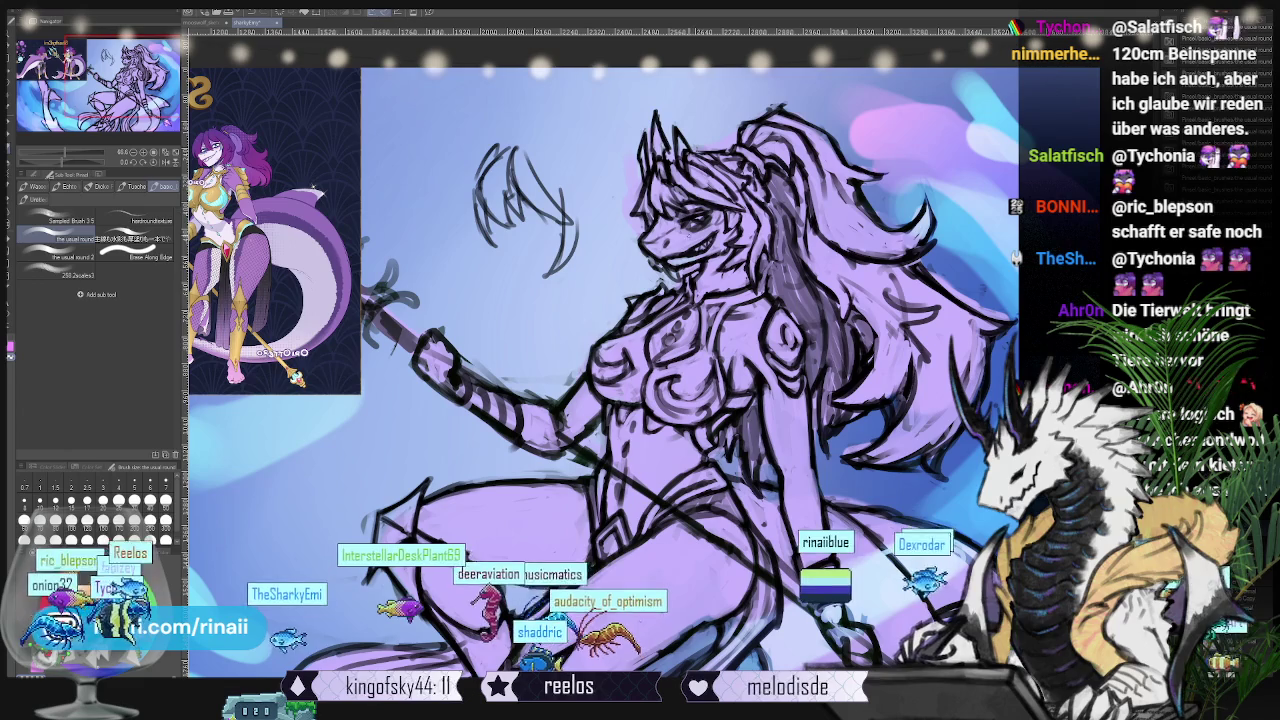
pyautogui.scroll(1, 708, 288)
pyautogui.scroll(2, 708, 288)
pyautogui.scroll(2, 708, 288)
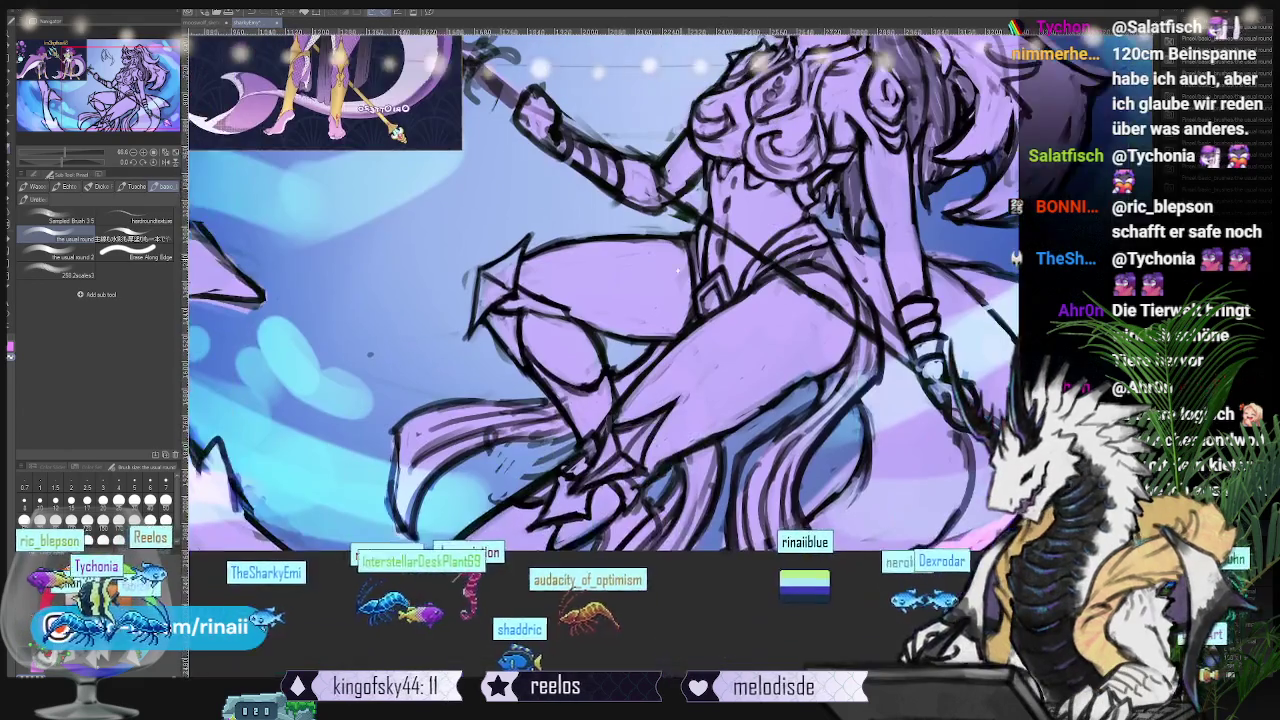
pyautogui.scroll(2, 708, 288)
pyautogui.scroll(2, 708, 288)
pyautogui.scroll(2, 700, 295)
pyautogui.scroll(1, 690, 303)
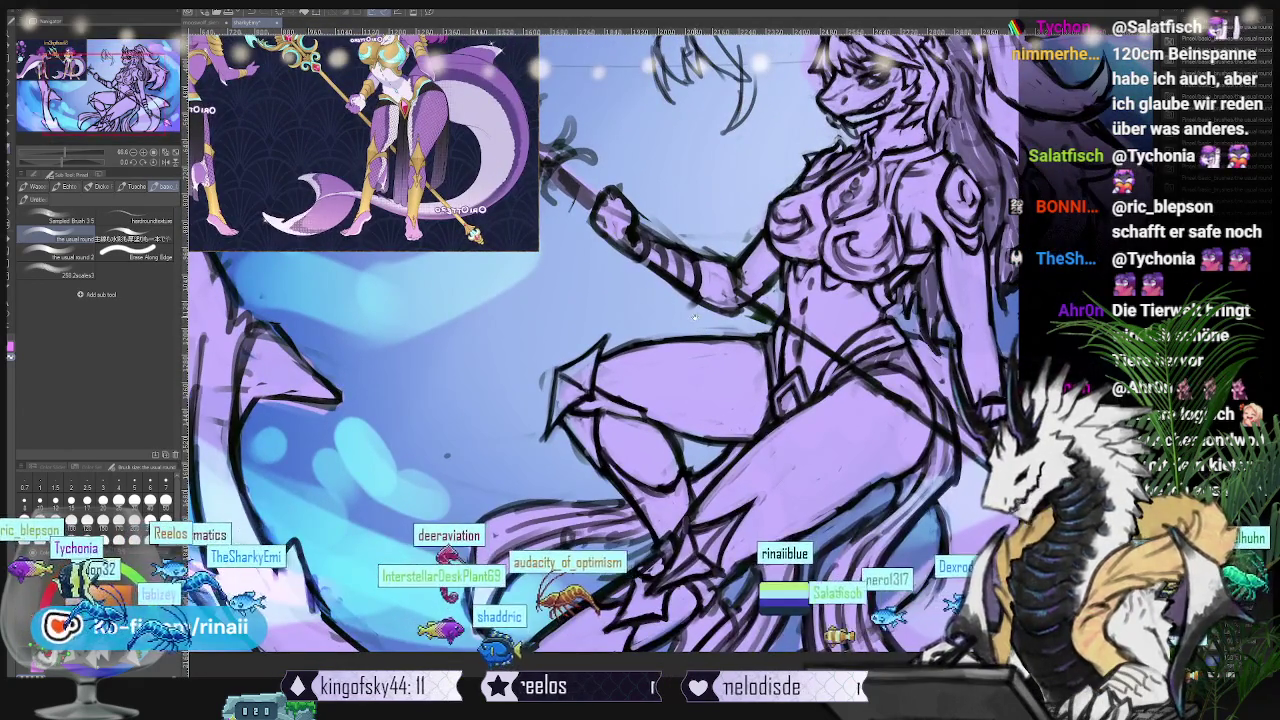
pyautogui.scroll(2, 675, 305)
pyautogui.scroll(2, 662, 295)
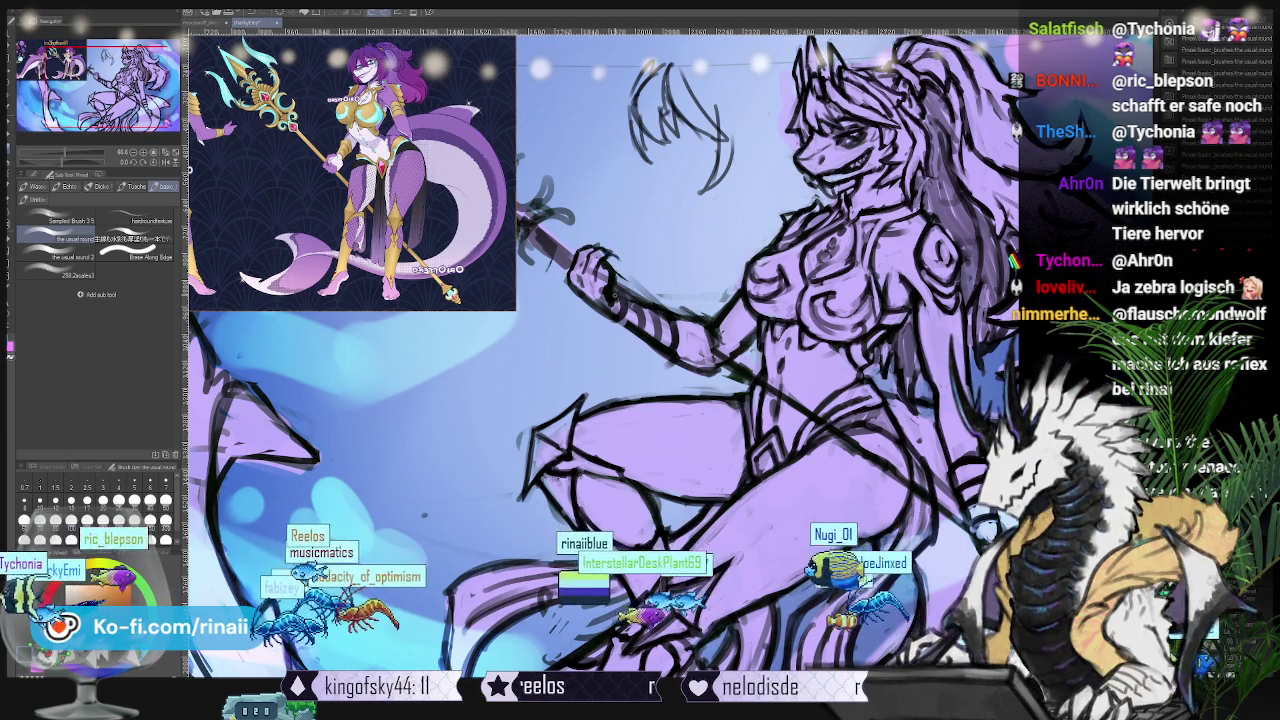
# Step: Lasso the raised trident hand and rotate it slightly counterclockwise
pyautogui.press('m')
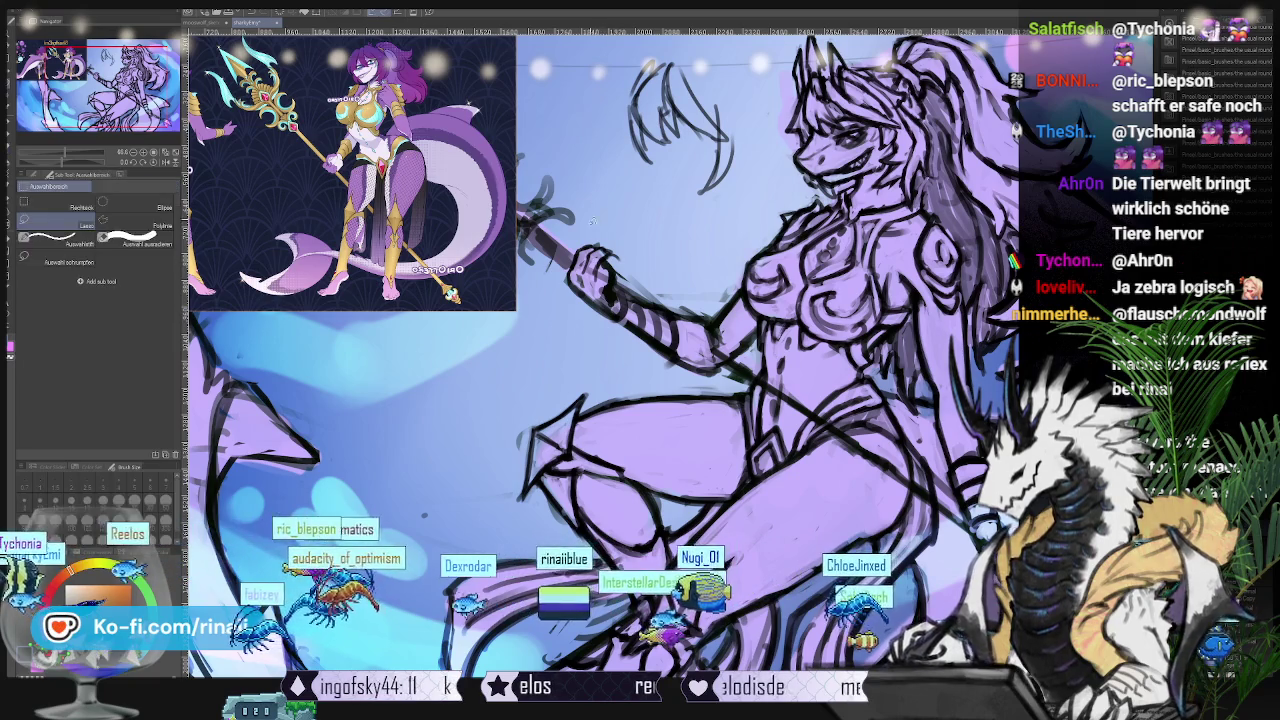
pyautogui.moveTo(615, 230); pyautogui.dragTo(598, 358)
pyautogui.hotkey('ctrl', 't')
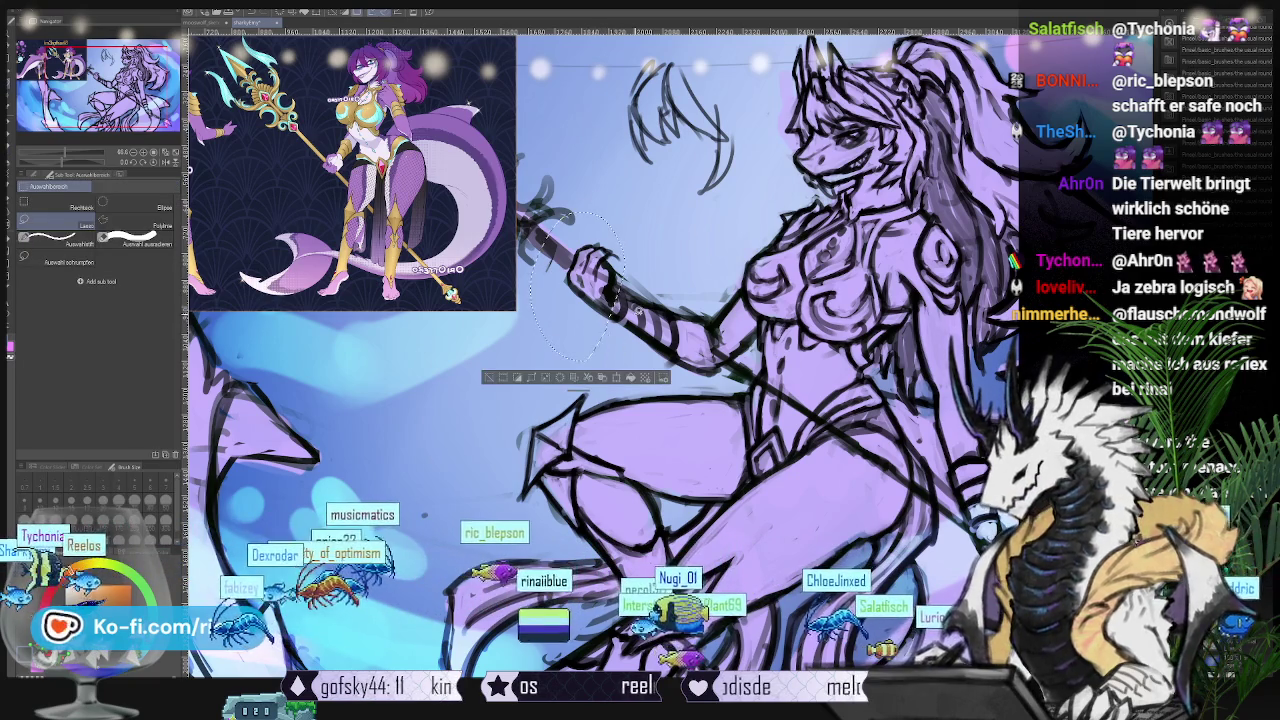
pyautogui.moveTo(670, 265); pyautogui.dragTo(662, 235)
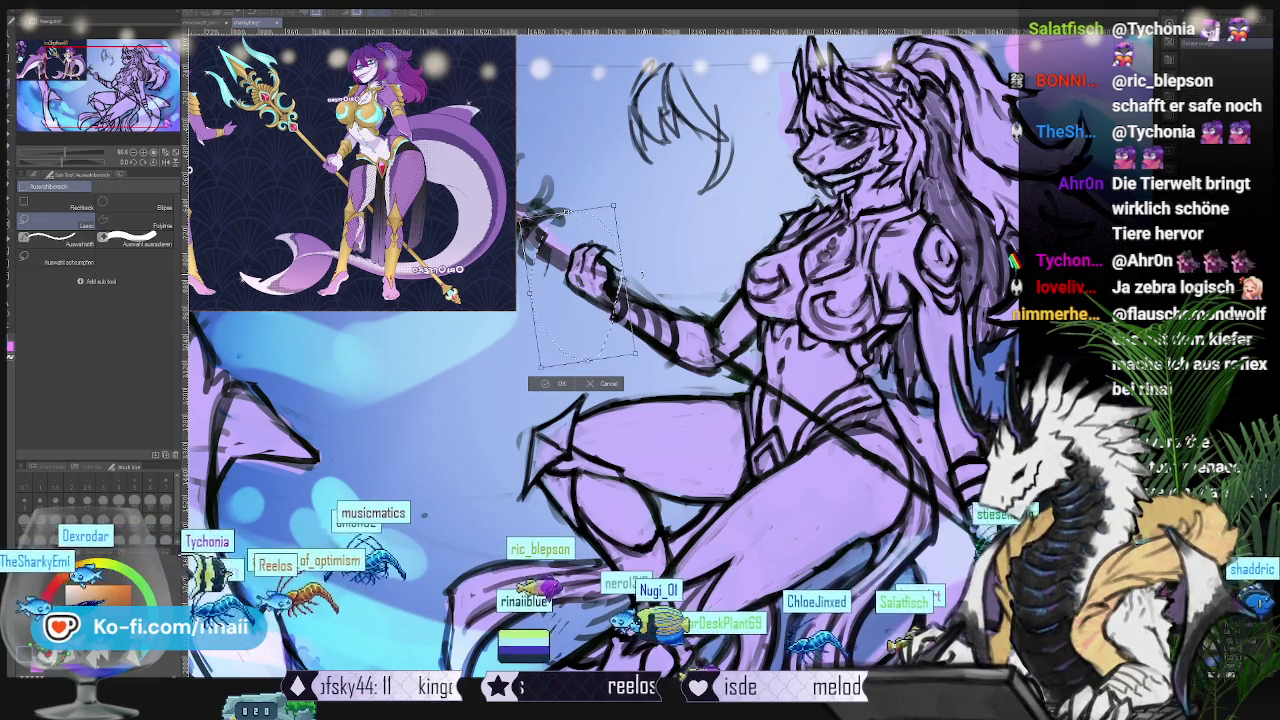
pyautogui.click(608, 389)
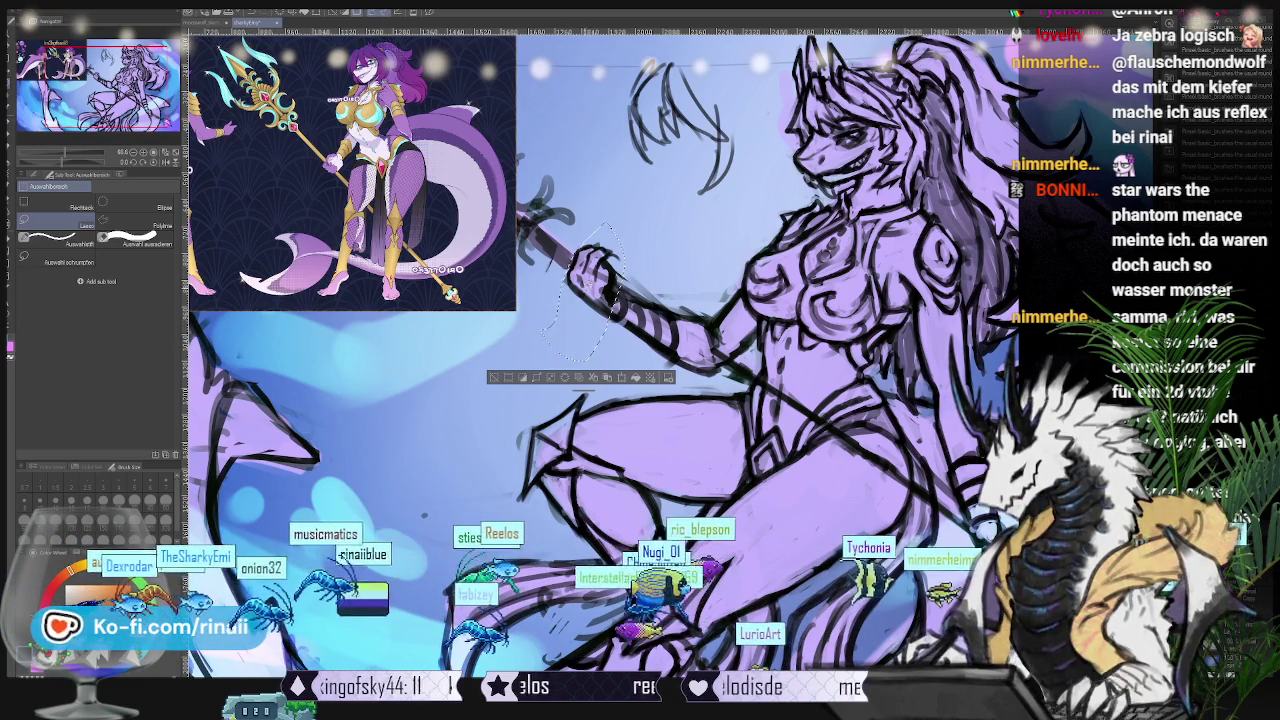
# Step: Rotate and nudge the hand slightly again, apply it and deselect
pyautogui.hotkey('ctrl', 't')
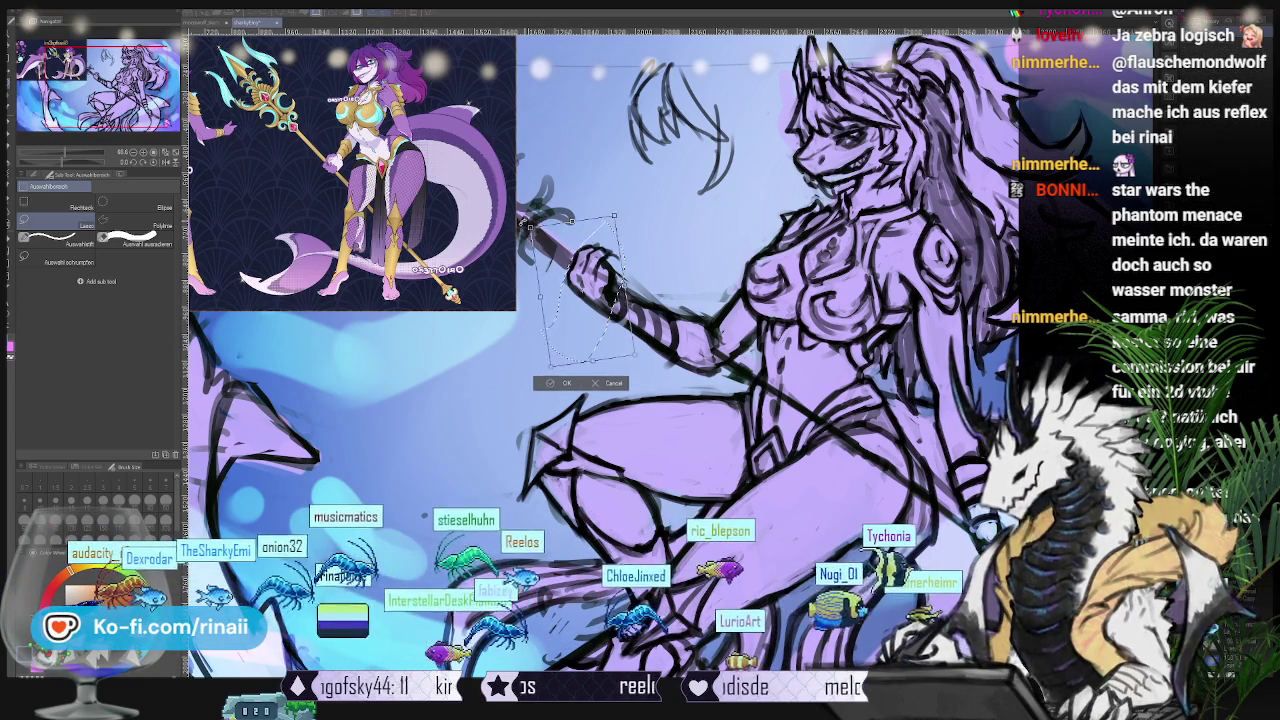
pyautogui.moveTo(640, 212)
pyautogui.mouseDown()
pyautogui.moveTo(618, 206)
pyautogui.moveTo(645, 248)
pyautogui.mouseUp()
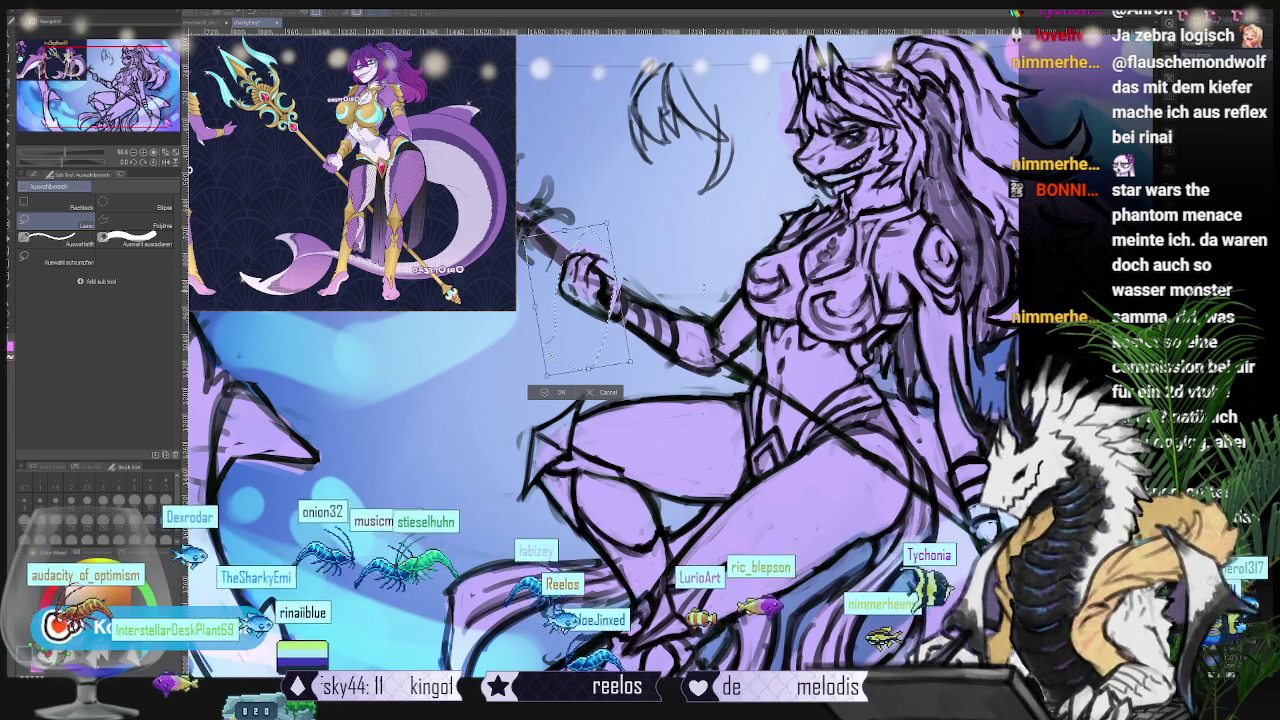
pyautogui.moveTo(608, 310)
pyautogui.mouseDown()
pyautogui.moveTo(713, 283)
pyautogui.moveTo(577, 310)
pyautogui.mouseUp()
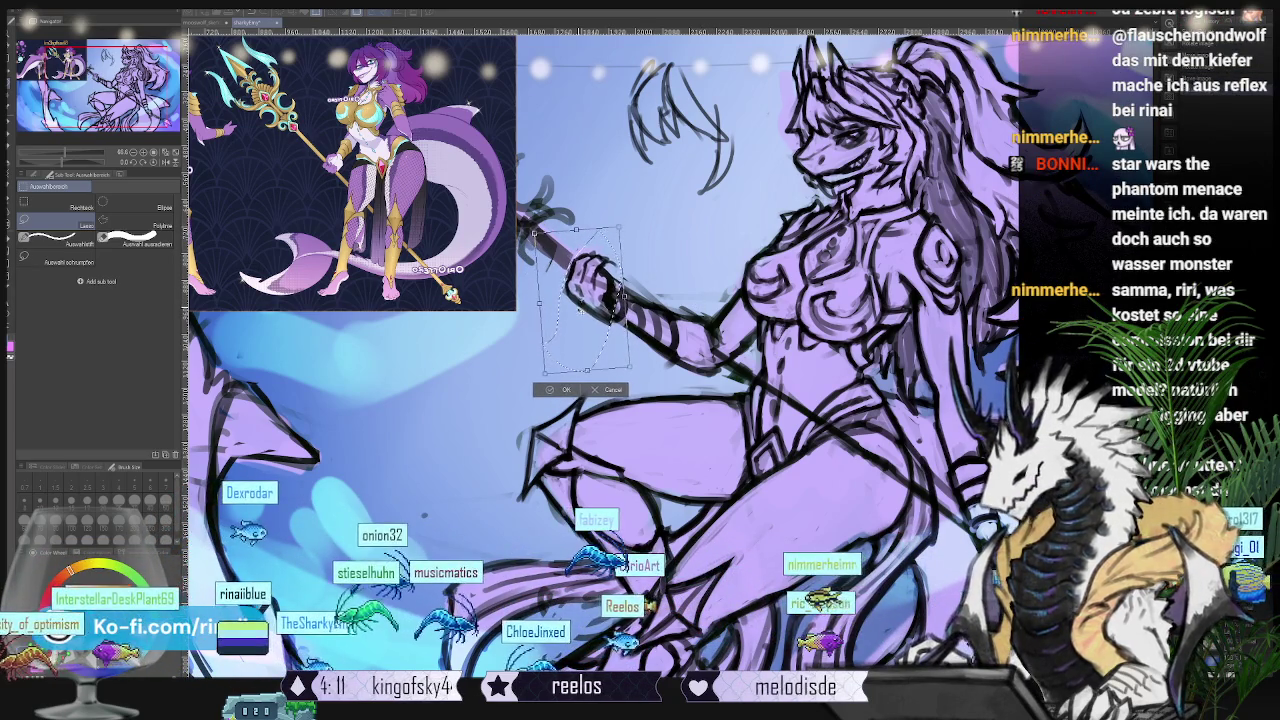
pyautogui.click(563, 391)
pyautogui.hotkey('ctrl', 'd')
# Step: Pick the eraser then the brush, and pan so the reference shows front and back views
pyautogui.press('e')
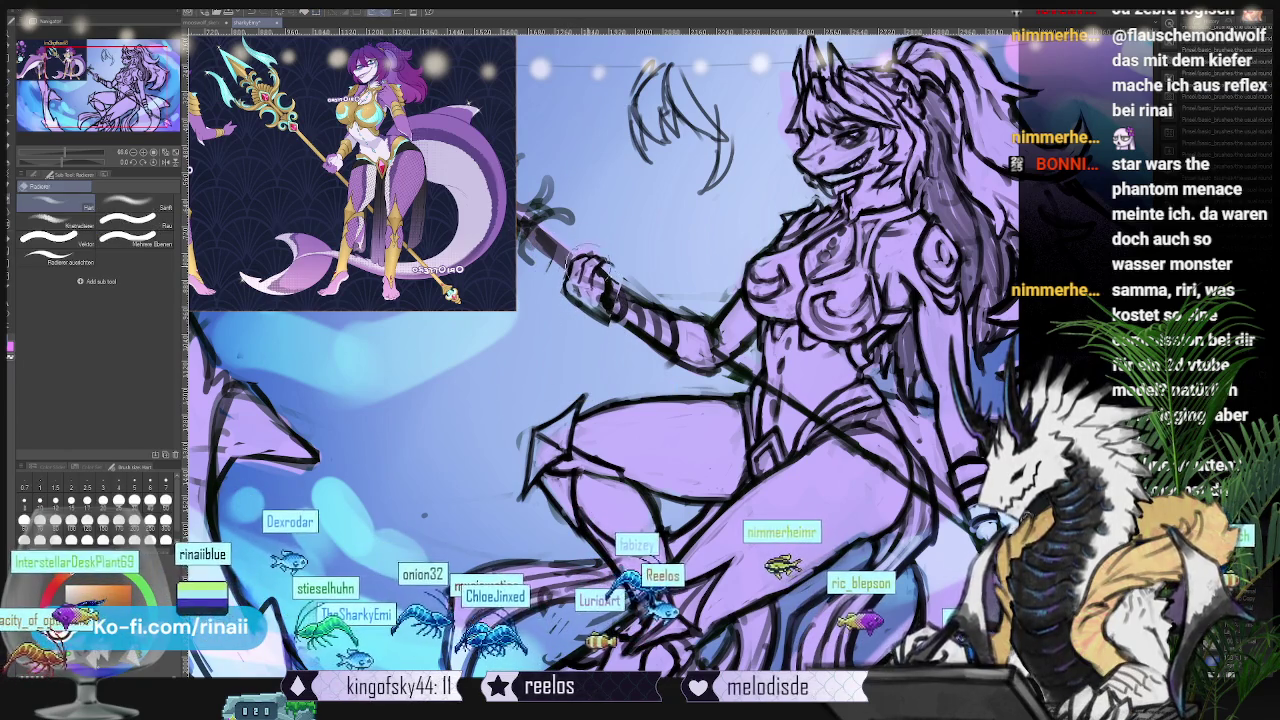
pyautogui.press('b')
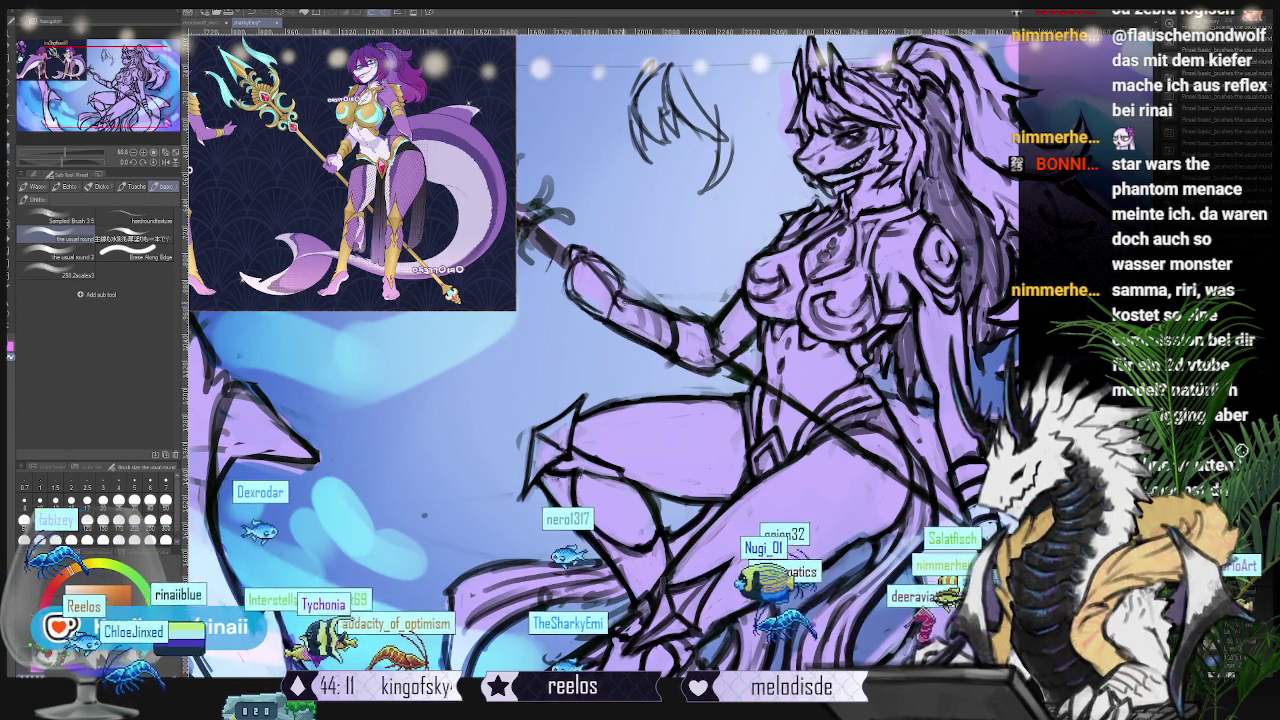
pyautogui.moveTo(640, 400); pyautogui.dragTo(775, 360)
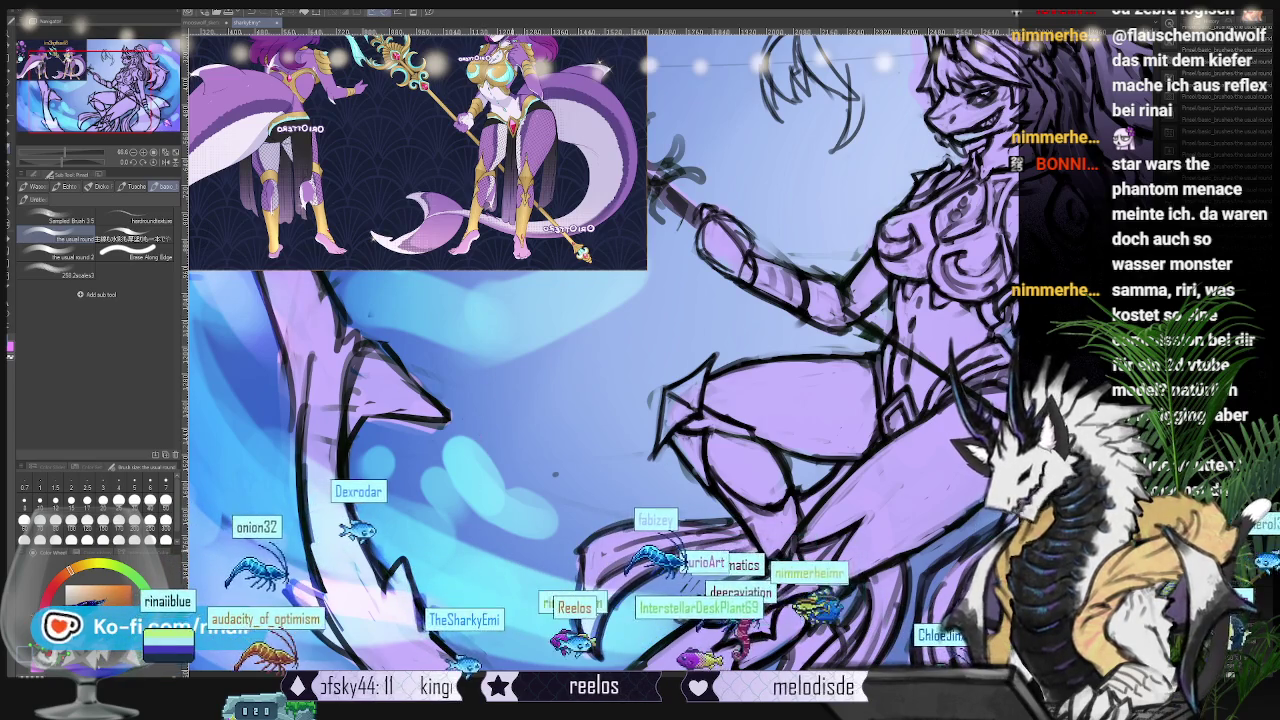
# Step: Pan the canvas down and left to centre the legs and tail fins
pyautogui.moveTo(600, 400); pyautogui.dragTo(495, 252)
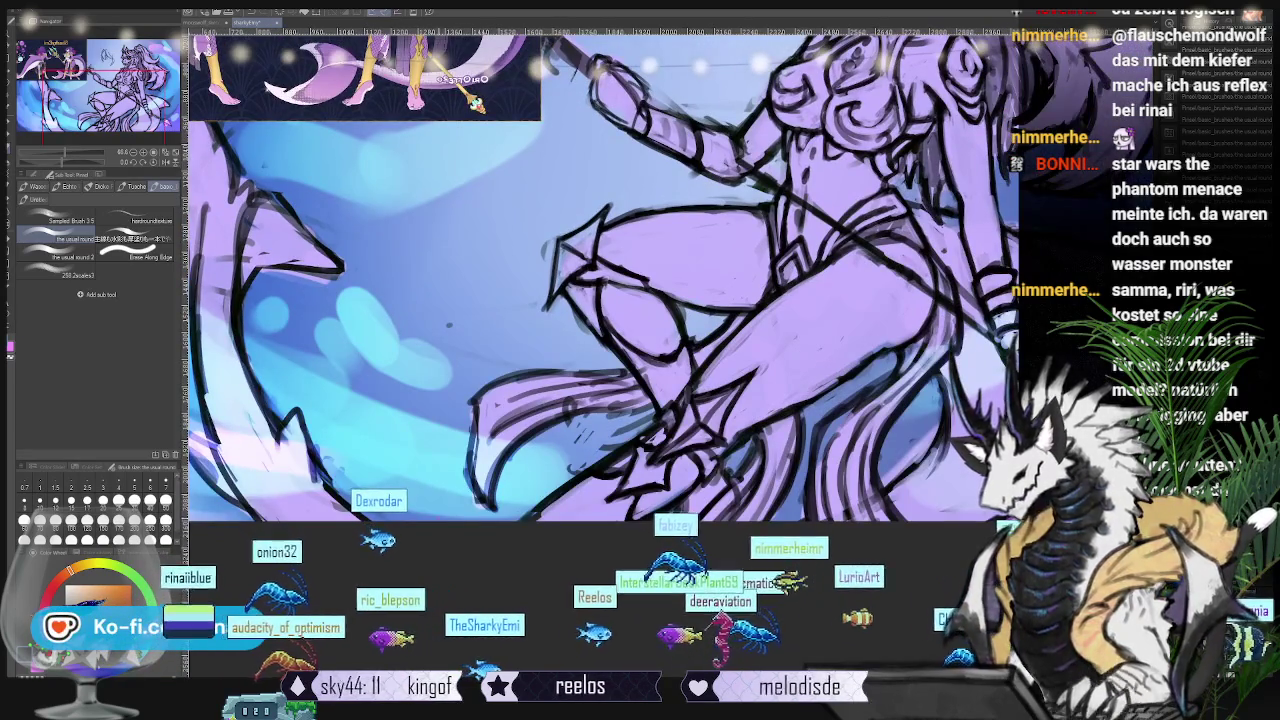
pyautogui.moveTo(492, 552); pyautogui.dragTo(362, 537)
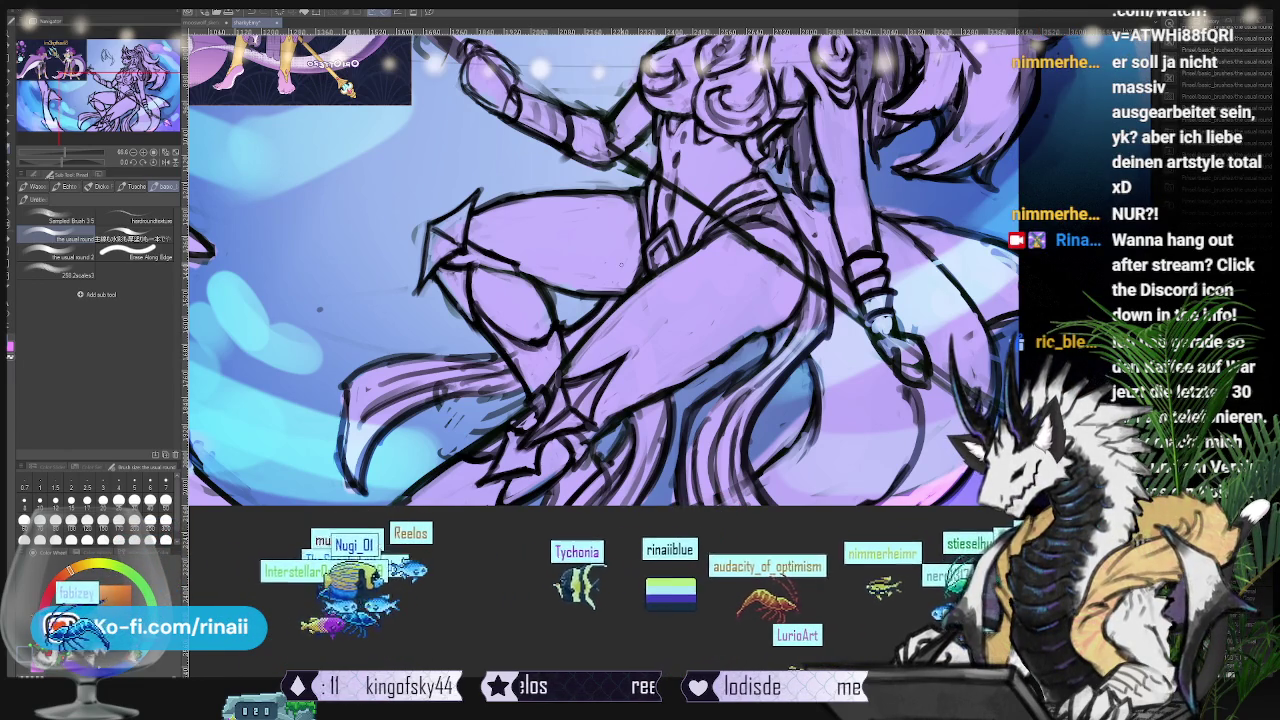
# Step: Zoom in while refining the leg, torso and hair lines, then select Liquify (J)
pyautogui.scroll(3, 600, 270)
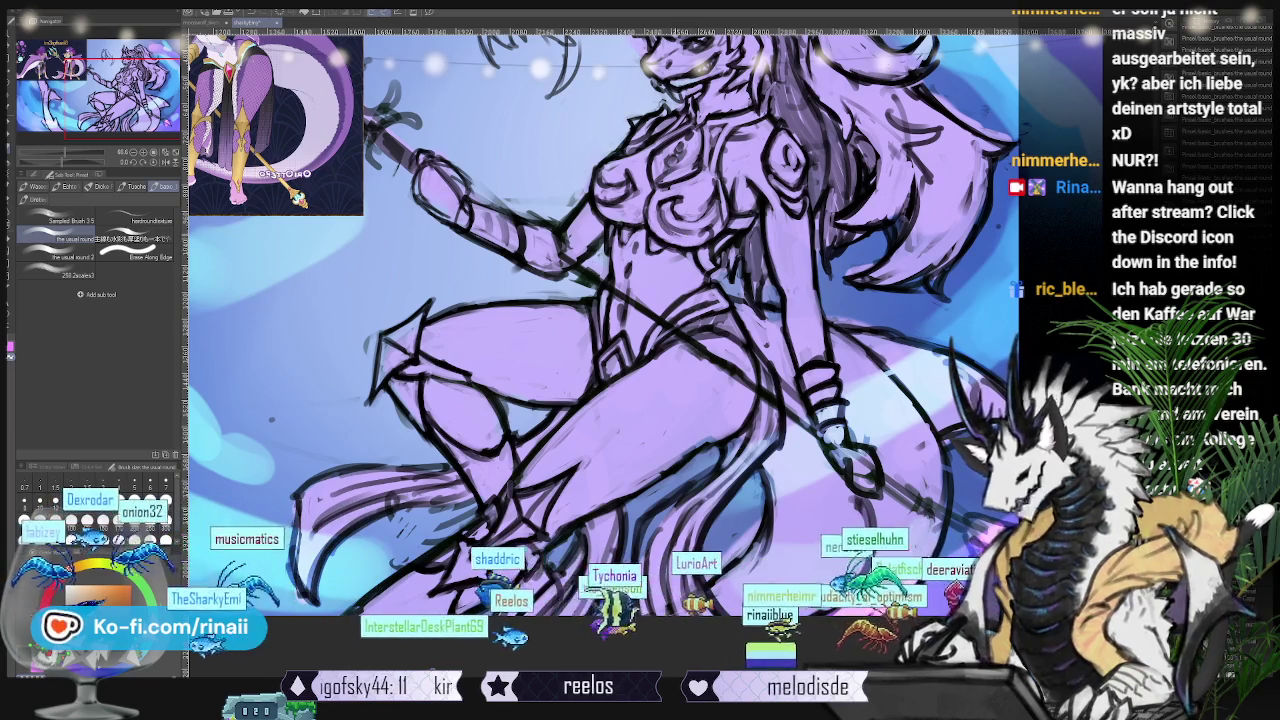
pyautogui.scroll(2, 600, 350)
pyautogui.scroll(1, 600, 350)
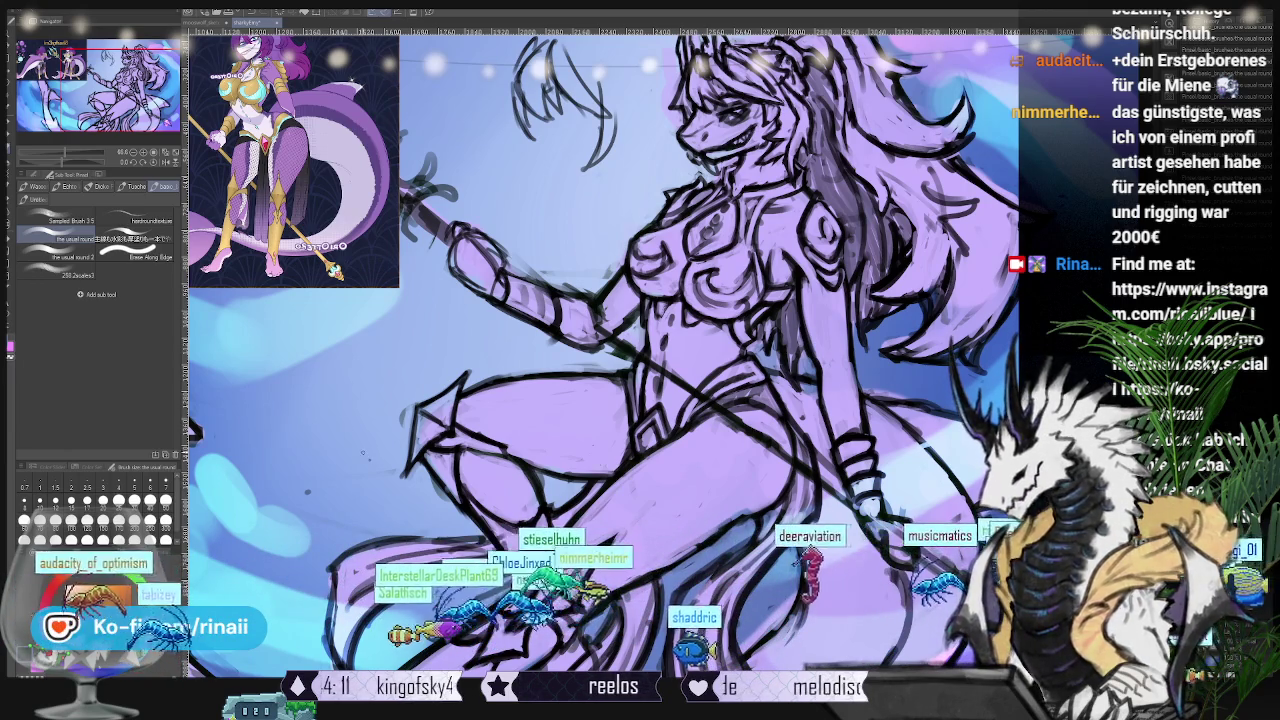
pyautogui.press('j')
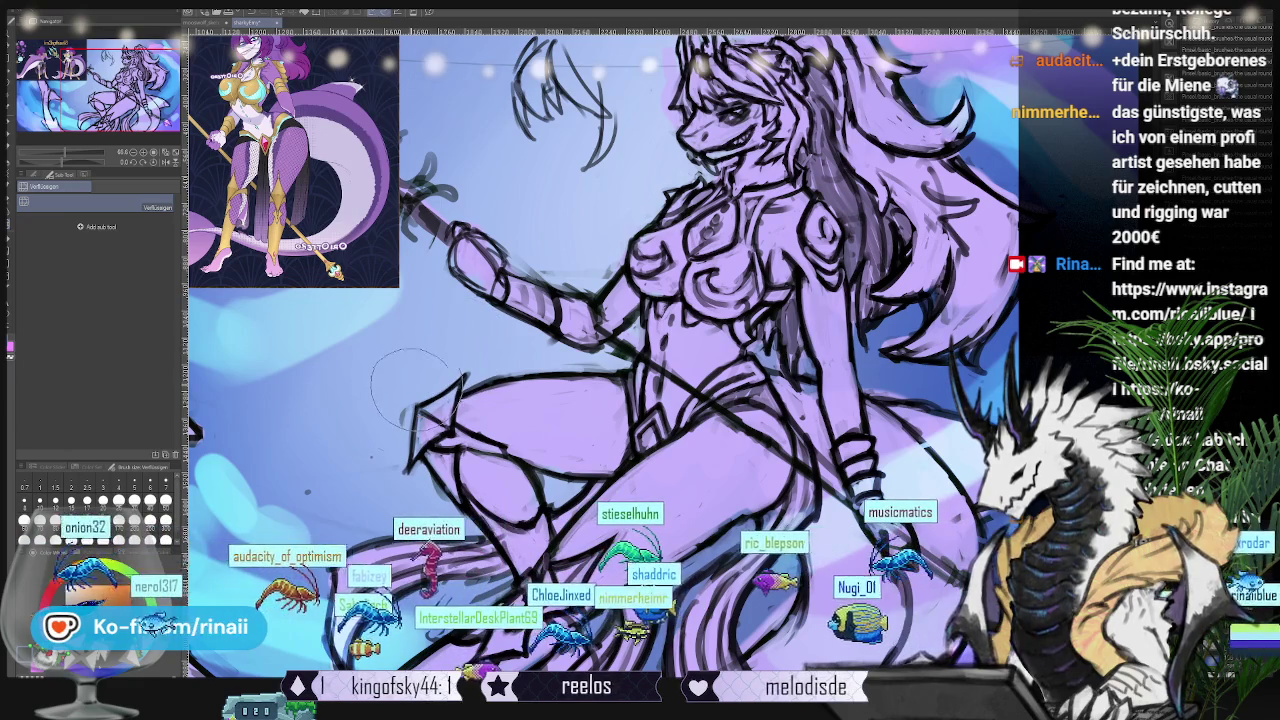
# Step: Zoom in and return to the brush (B) to ink the legs and tail fins
pyautogui.scroll(2, 640, 410)
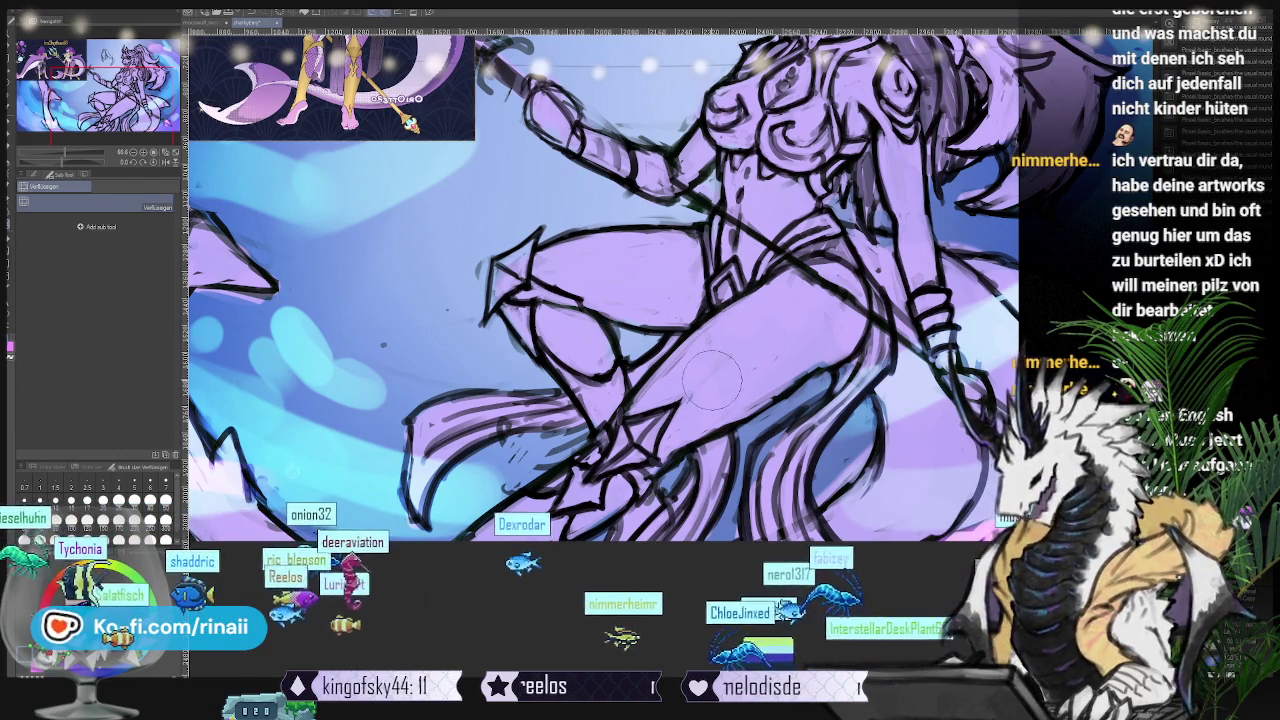
pyautogui.press('b')
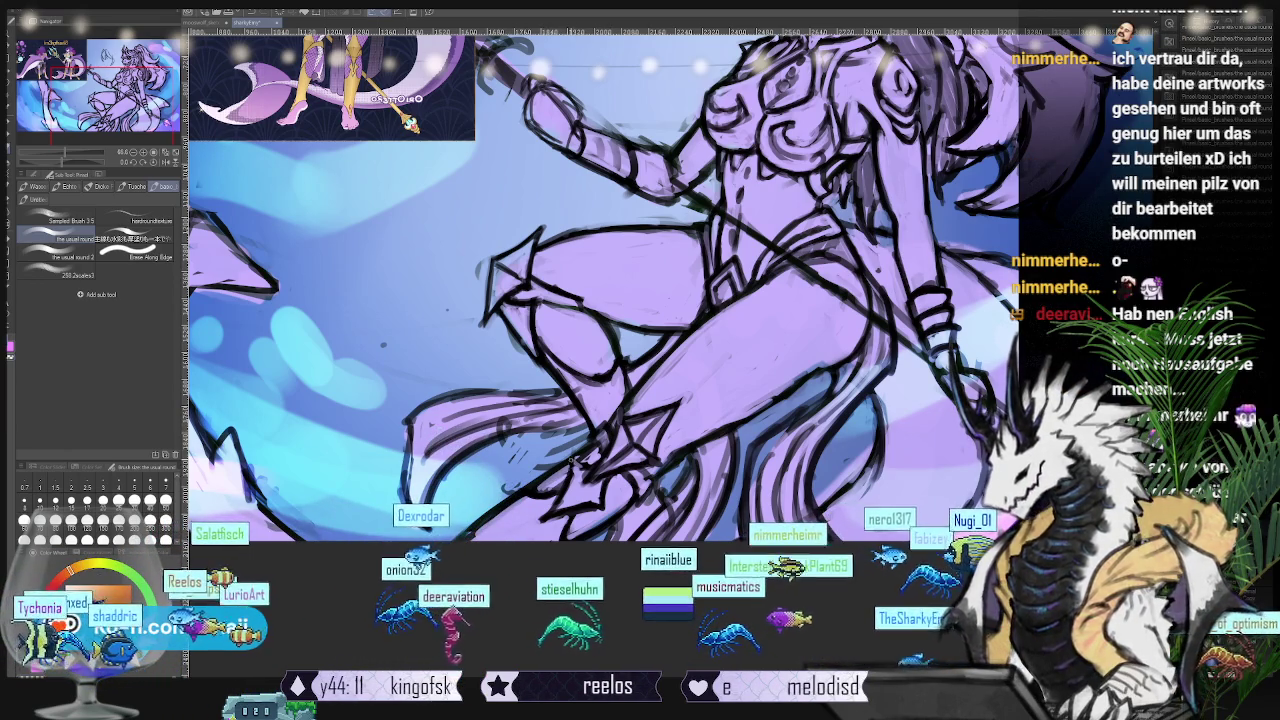
pyautogui.scroll(3, 600, 300)
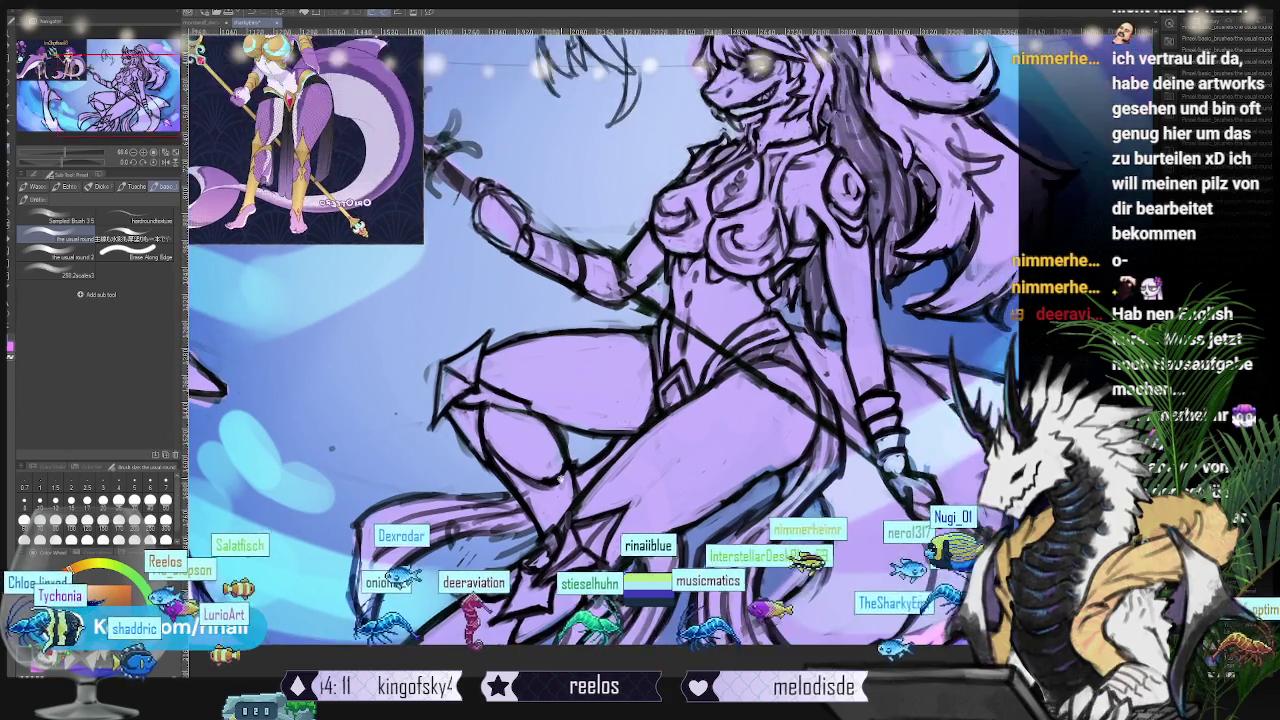
# Step: Zoom in and pan toward the legs, tail and trident shaft
pyautogui.scroll(3, 600, 300)
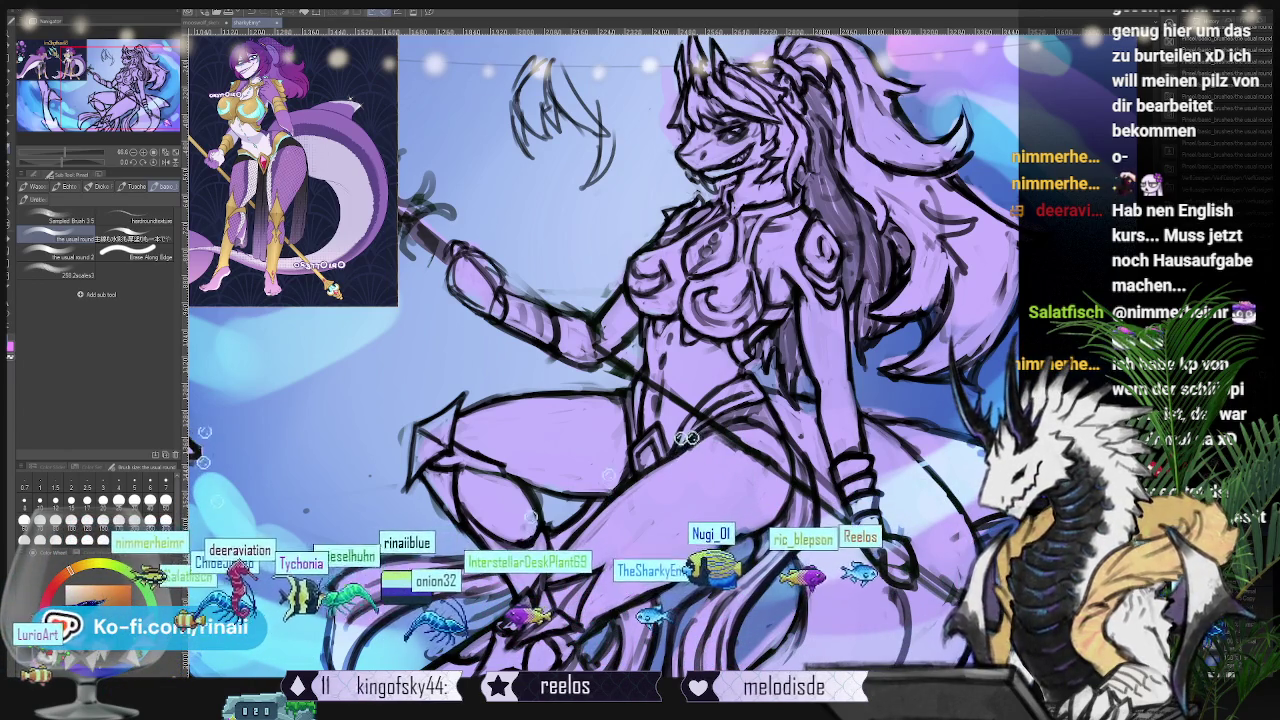
pyautogui.scroll(3, 531, 494)
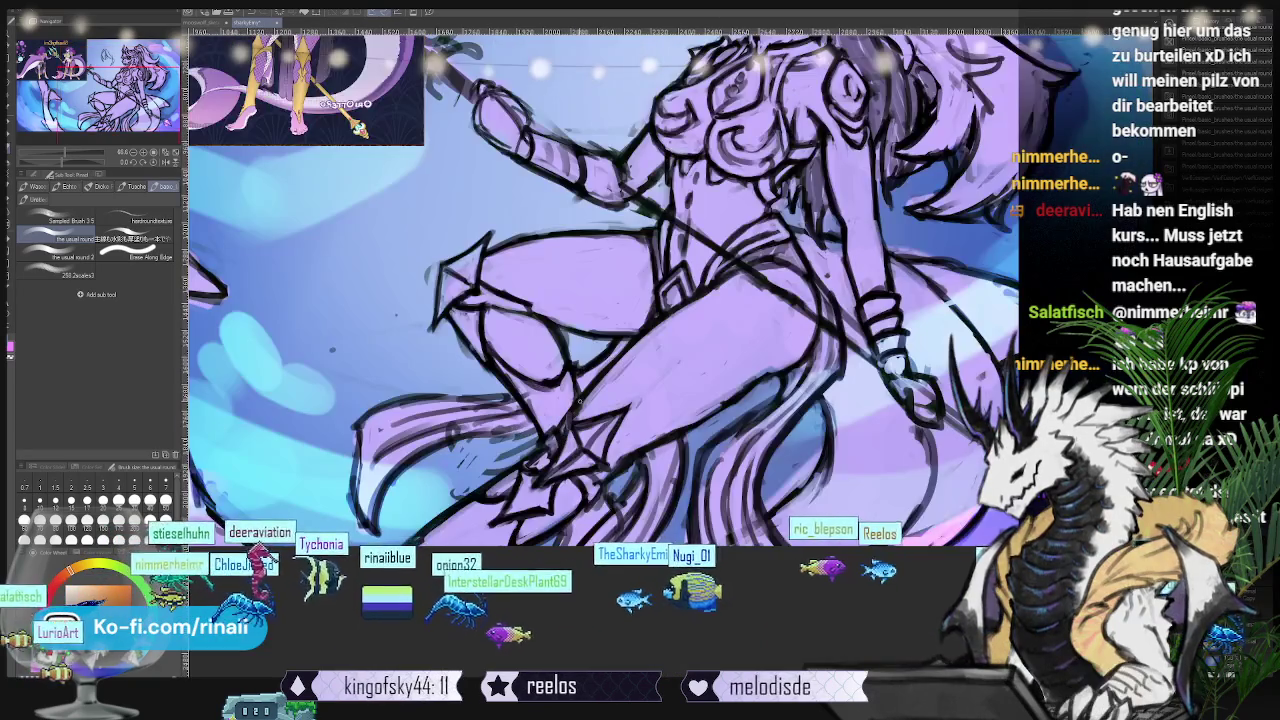
pyautogui.scroll(2, 706, 393)
pyautogui.scroll(1, 704, 394)
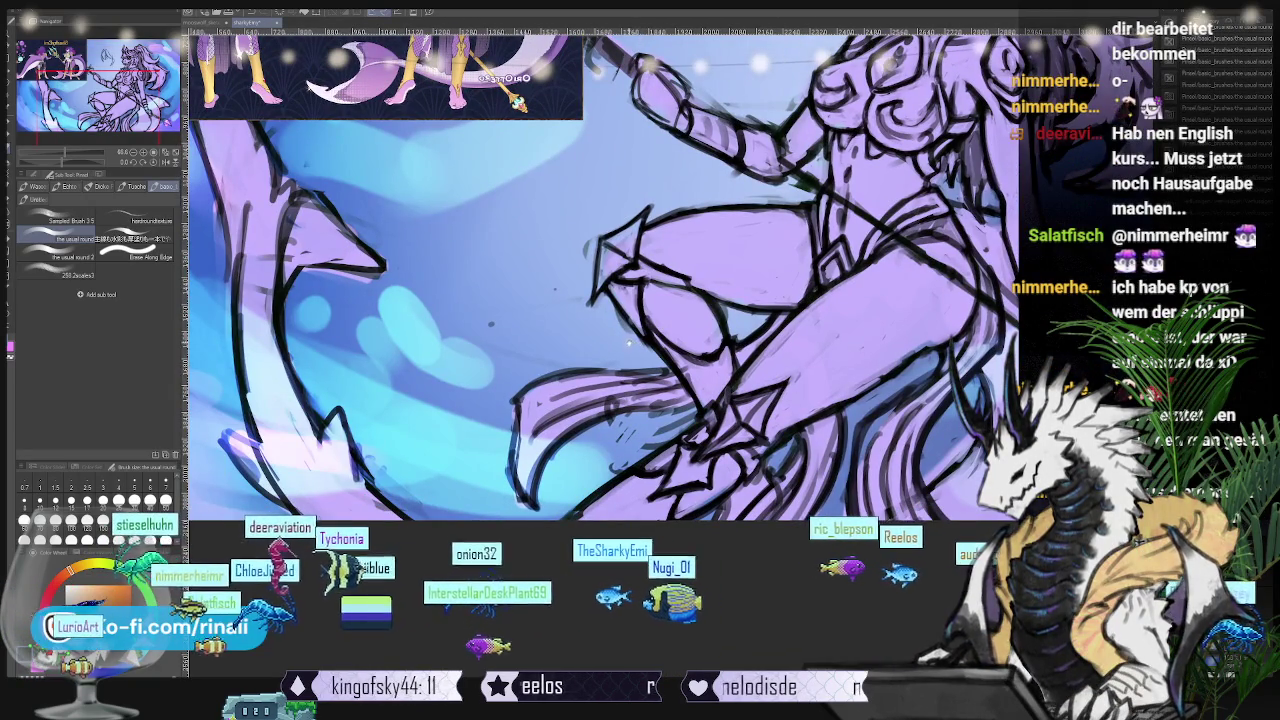
pyautogui.moveTo(600, 300); pyautogui.dragTo(489, 286)
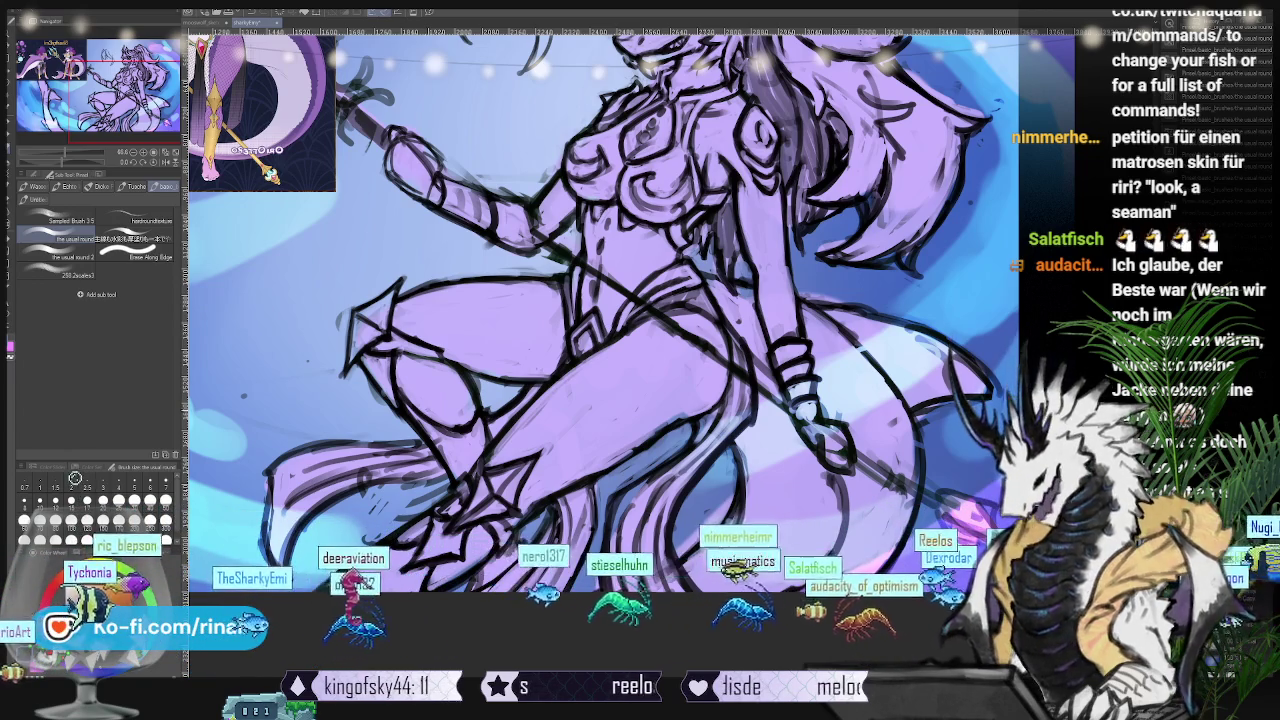
# Step: Zoom out to view the whole sketch beside the reference sheet, then fine-tune the zoom level
pyautogui.scroll(-1, 440, 420)
pyautogui.scroll(-1, 440, 420)
pyautogui.scroll(-1, 440, 420)
pyautogui.scroll(-1, 440, 420)
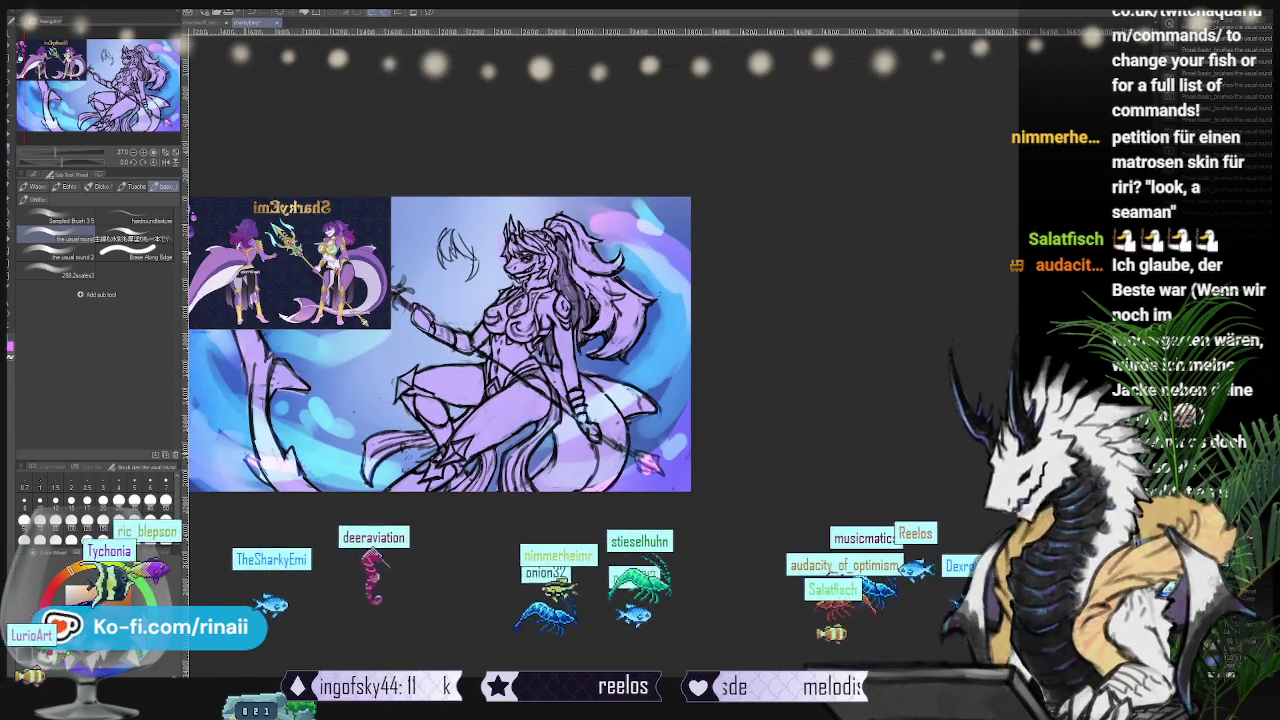
pyautogui.scroll(1, 236, 453)
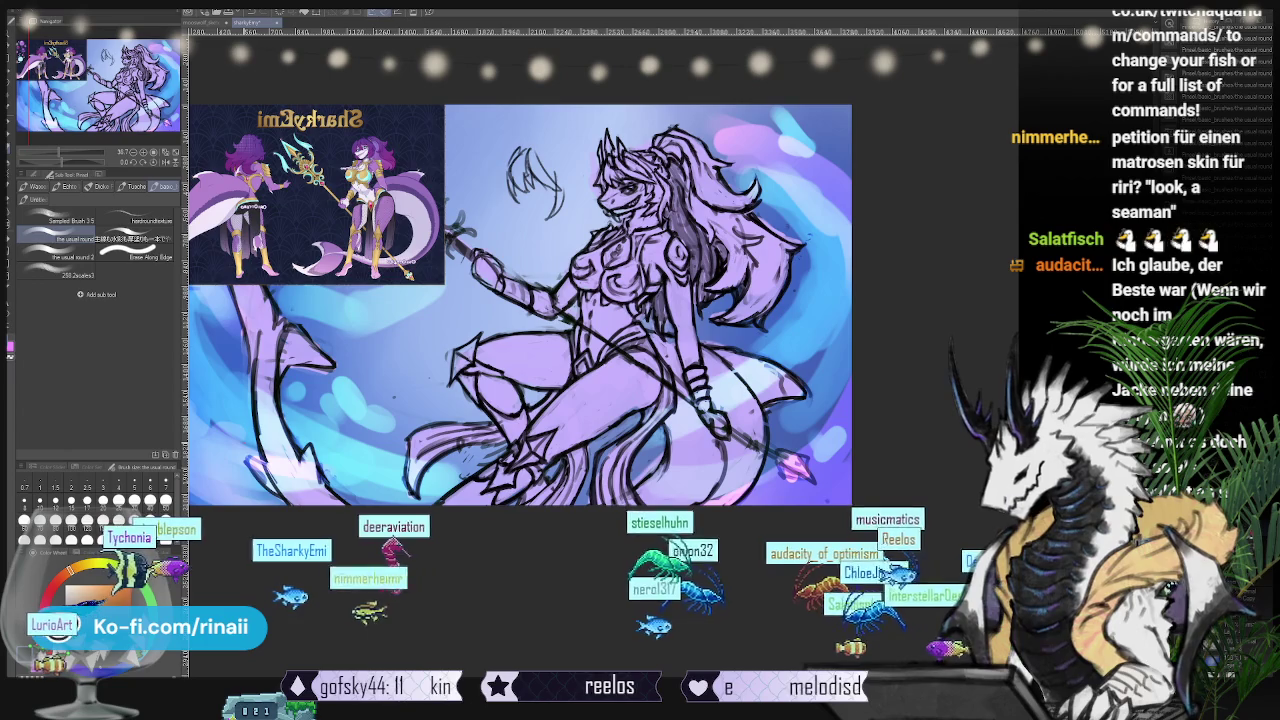
pyautogui.scroll(1, 245, 435)
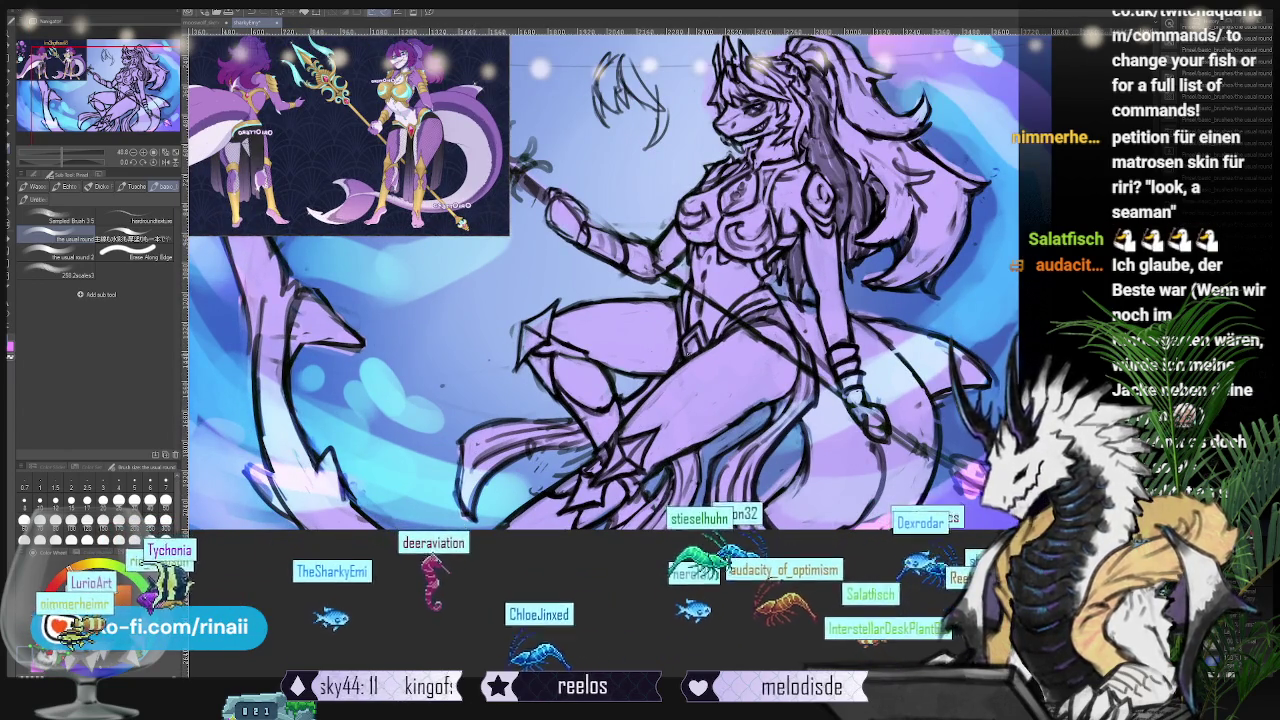
pyautogui.scroll(-1, 460, 500)
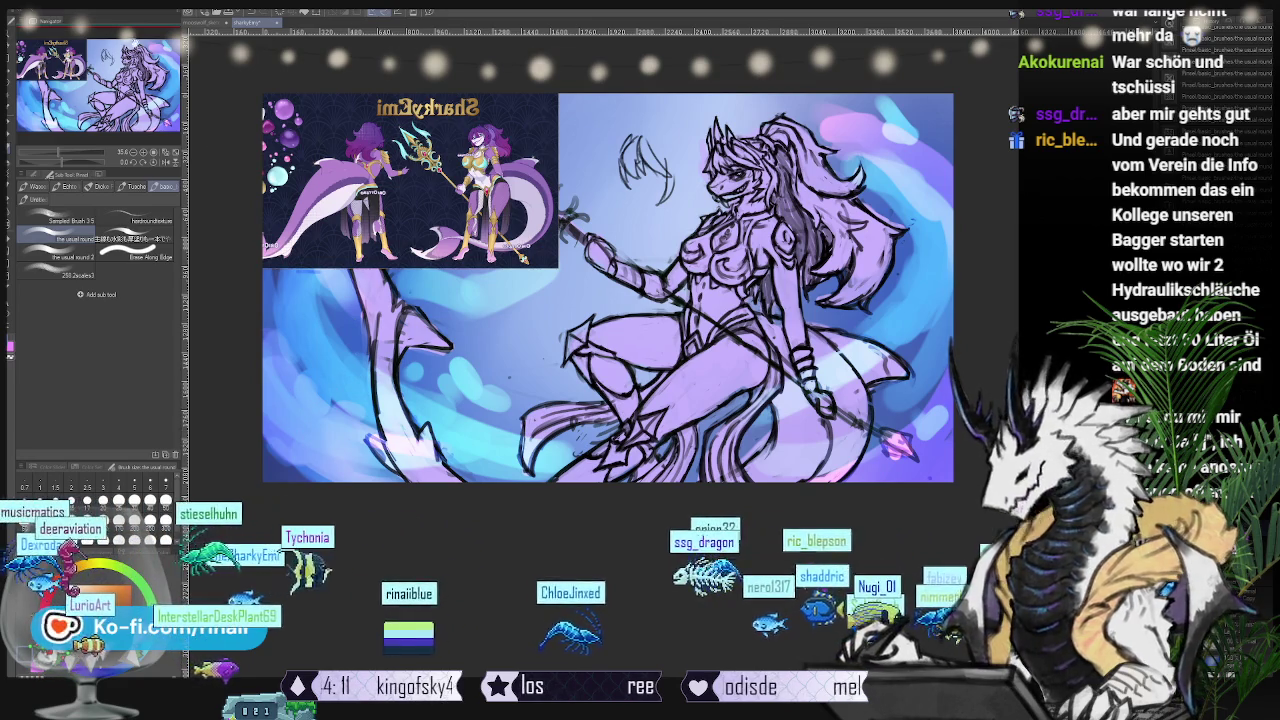
# Step: Flip the canvas view to check proportions, unflip it, and nudge the artwork slightly down
pyautogui.press('h')
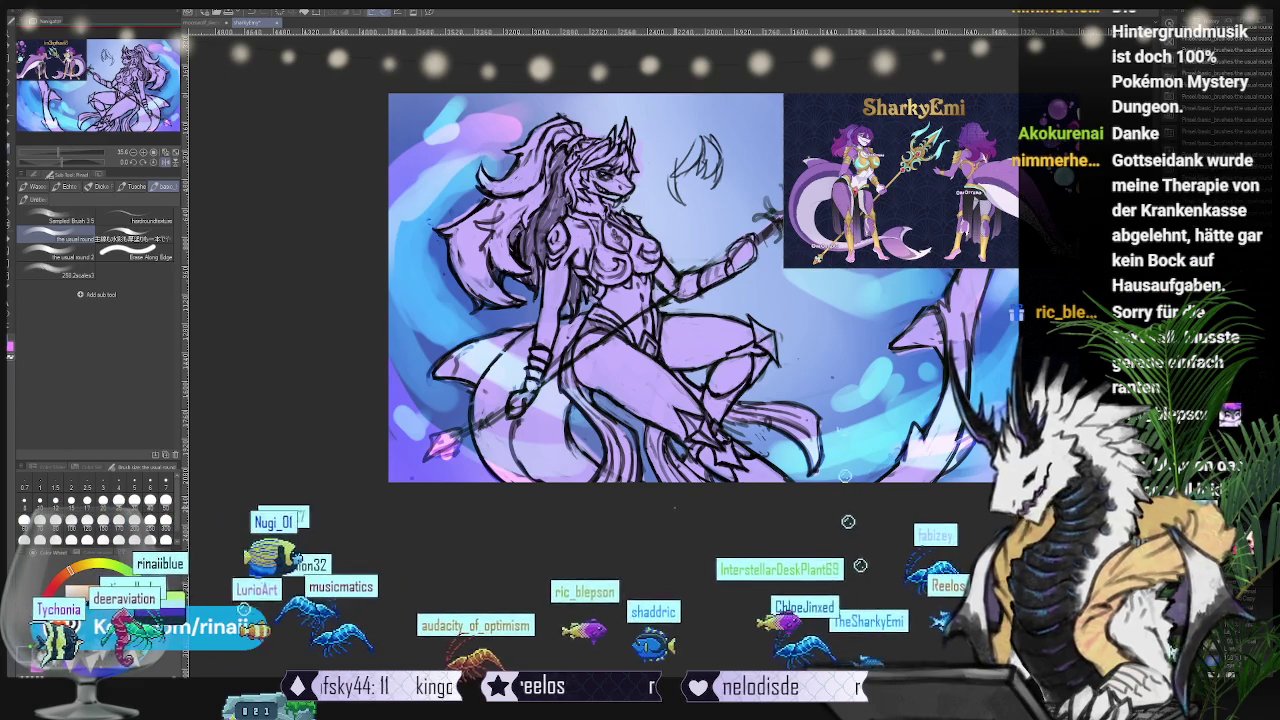
pyautogui.click(163, 168)
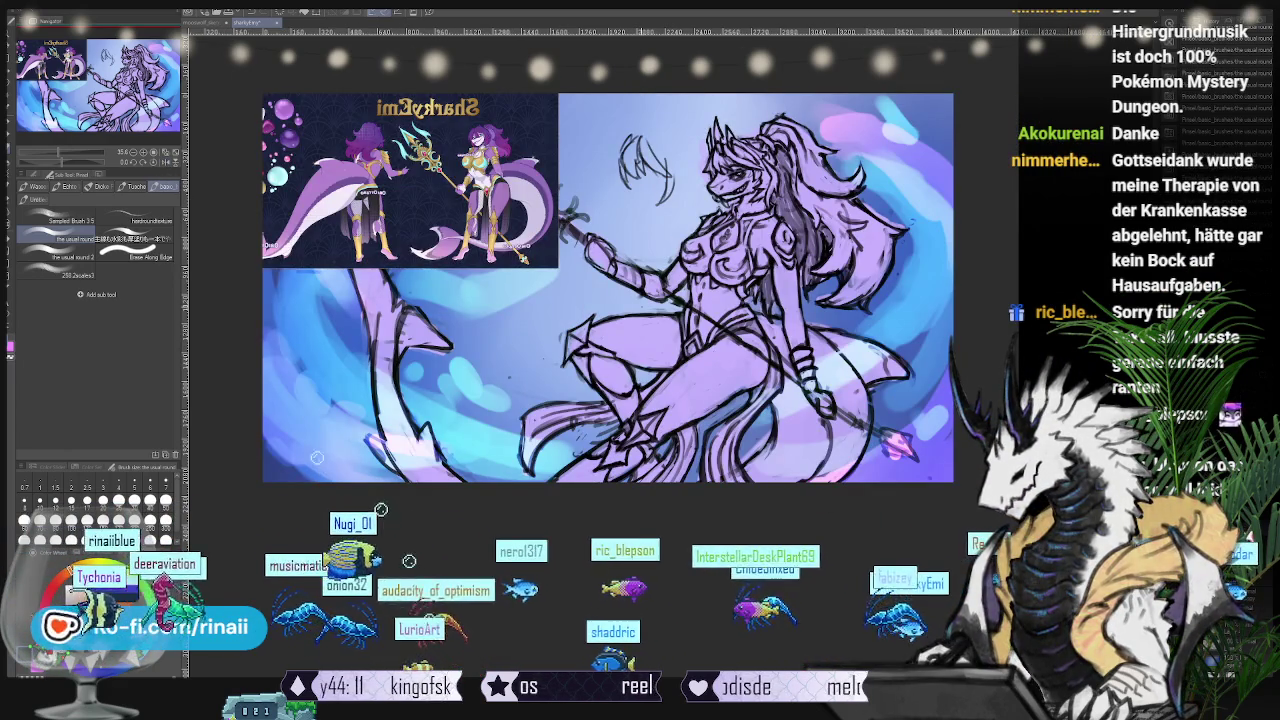
pyautogui.moveTo(421, 488); pyautogui.dragTo(422, 521)
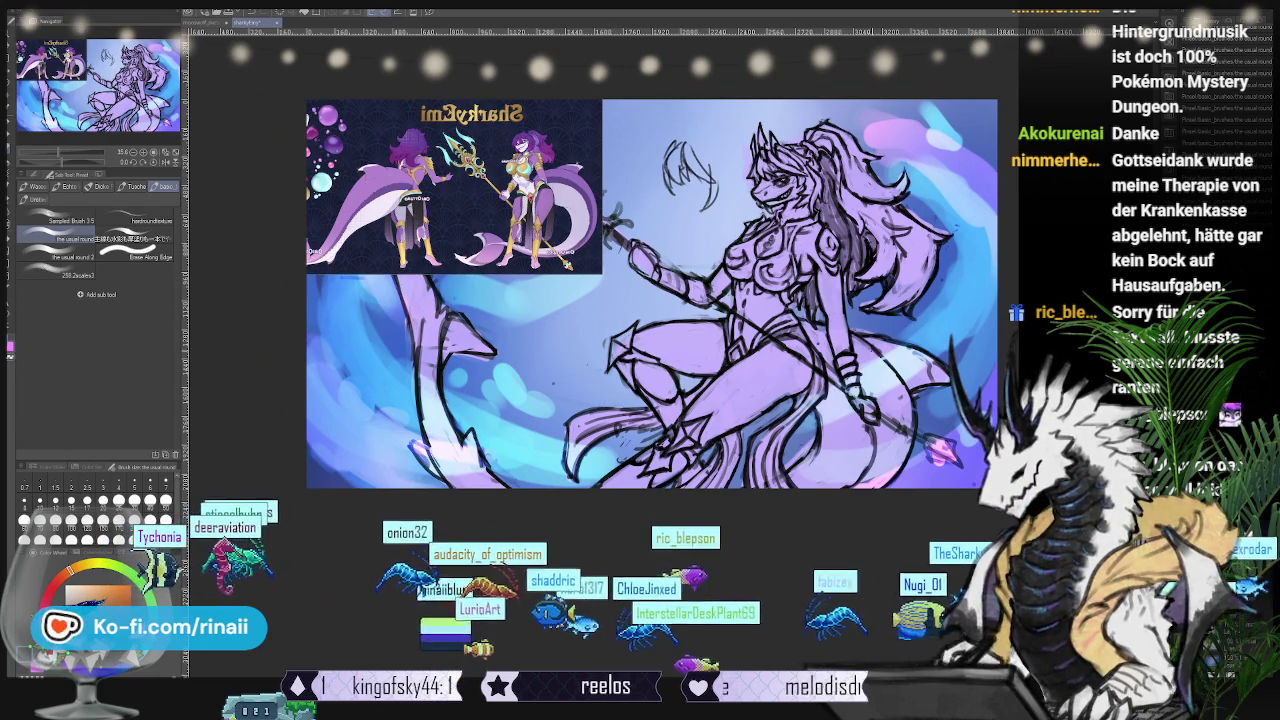
# Step: Push-warp the strokes, resume brush sketching, recheck the figure mirrored, and zoom in
pyautogui.press('j')
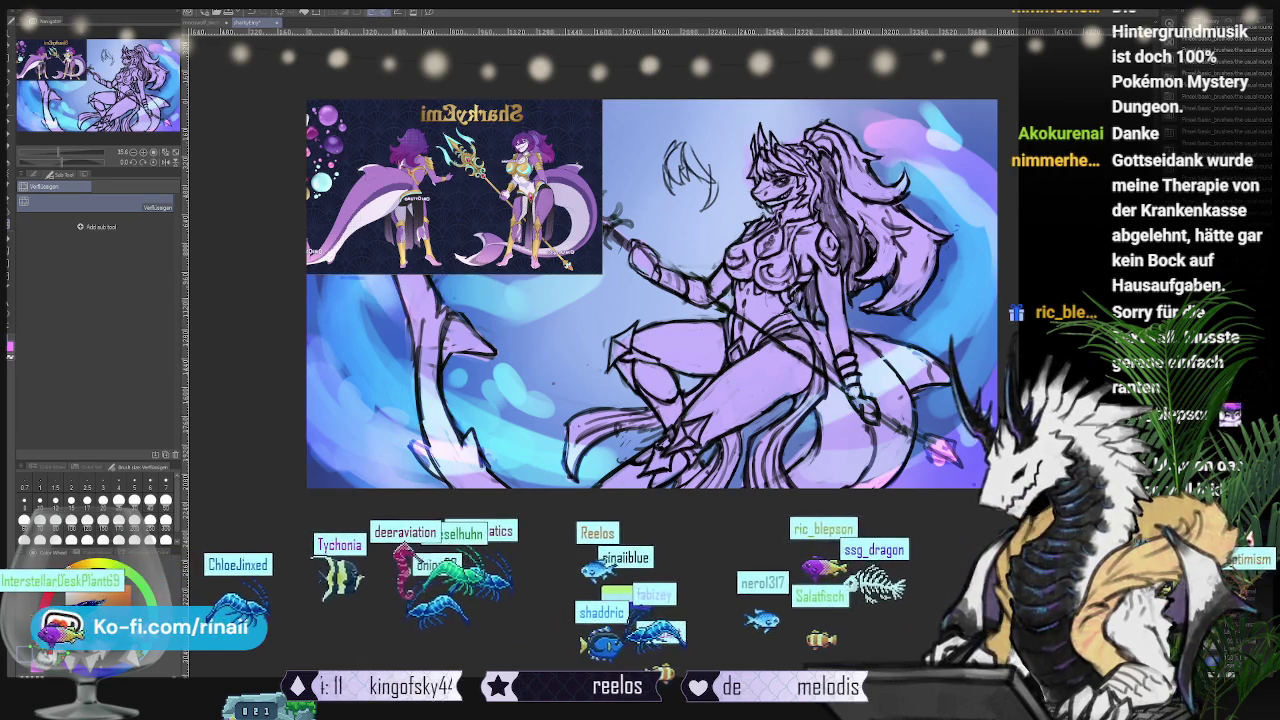
pyautogui.press('b')
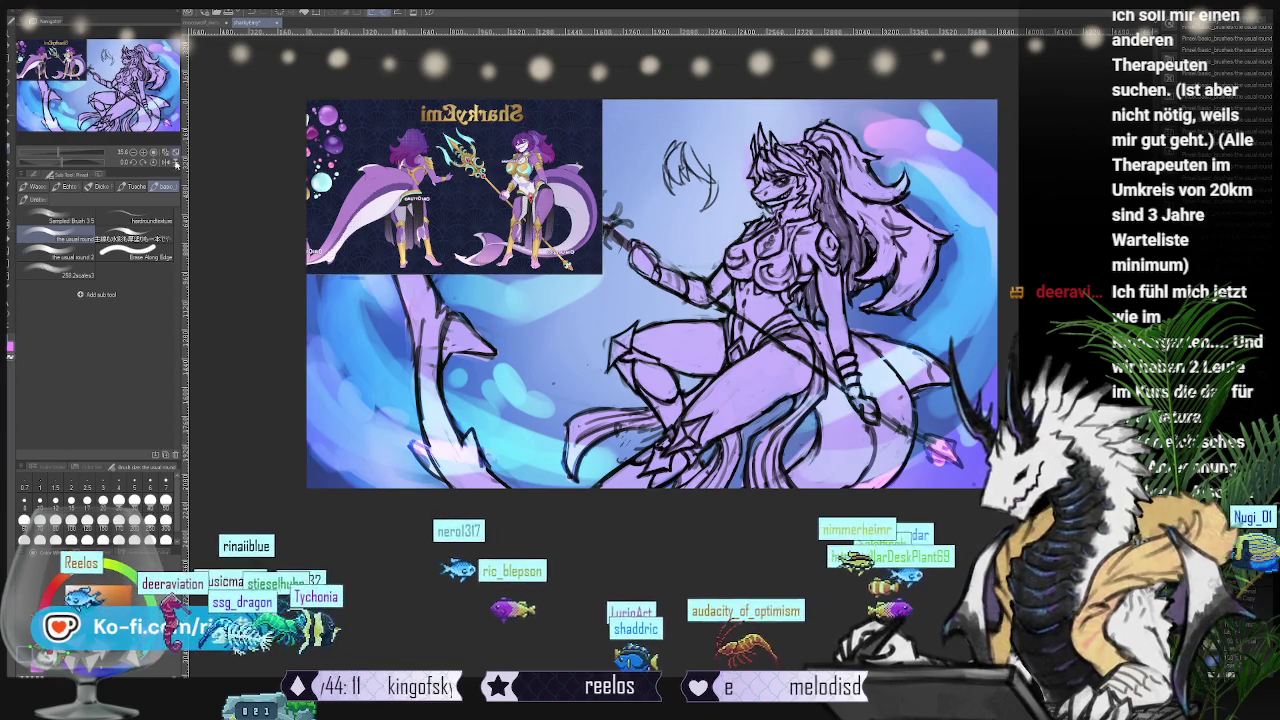
pyautogui.click(167, 160)
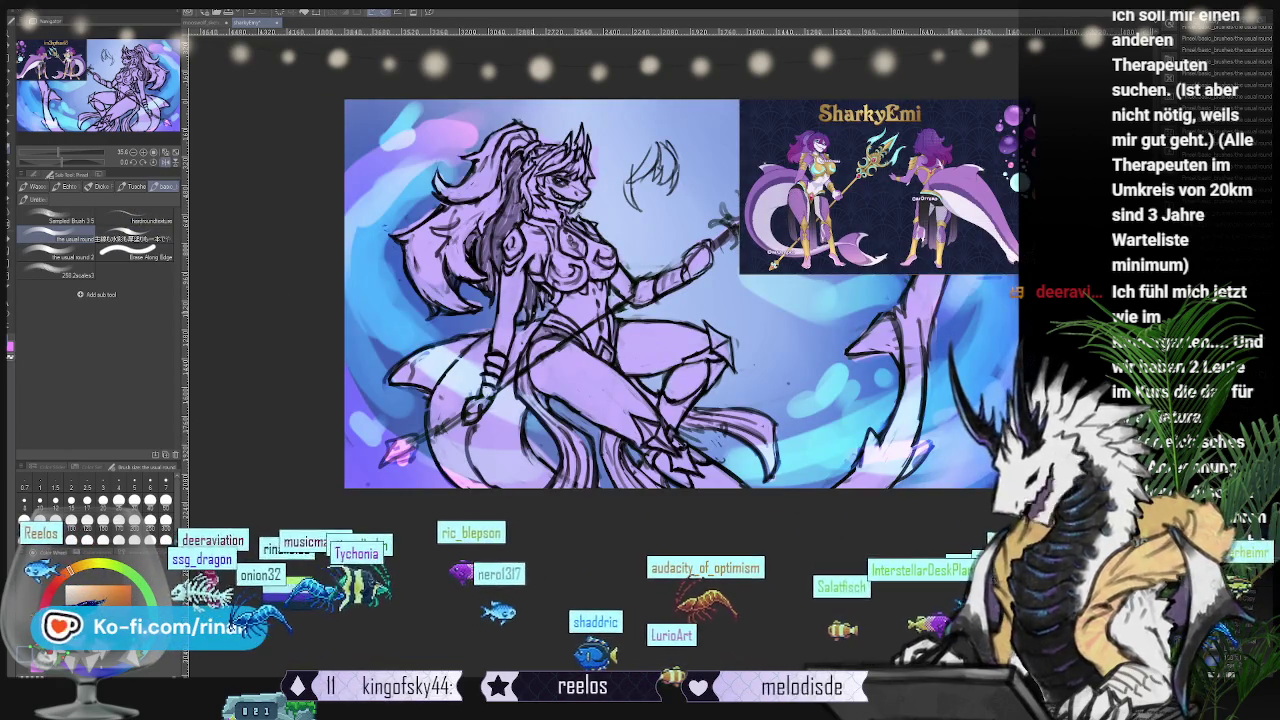
pyautogui.hotkey('ctrl', '+')
pyautogui.hotkey('ctrl', '+')
pyautogui.hotkey('ctrl', '+')
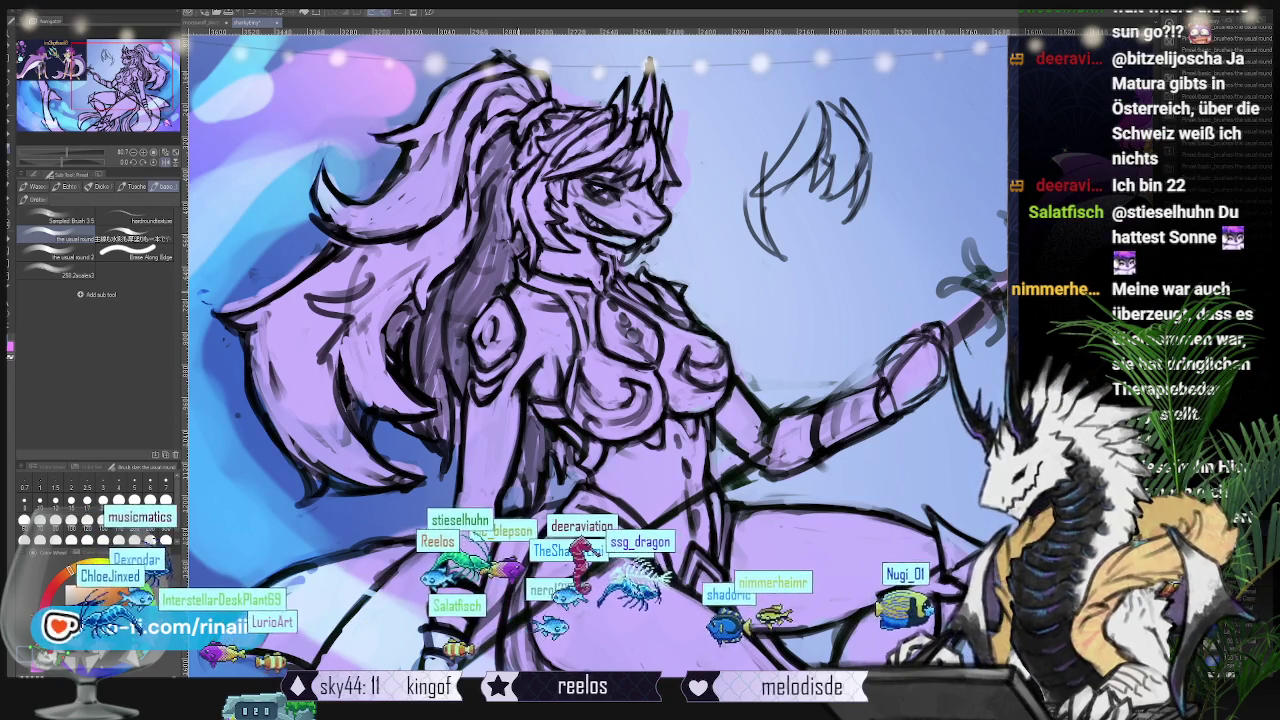
# Step: Zoom the view after refining the face, hair and chest armour lines
pyautogui.scroll(3, 600, 350)
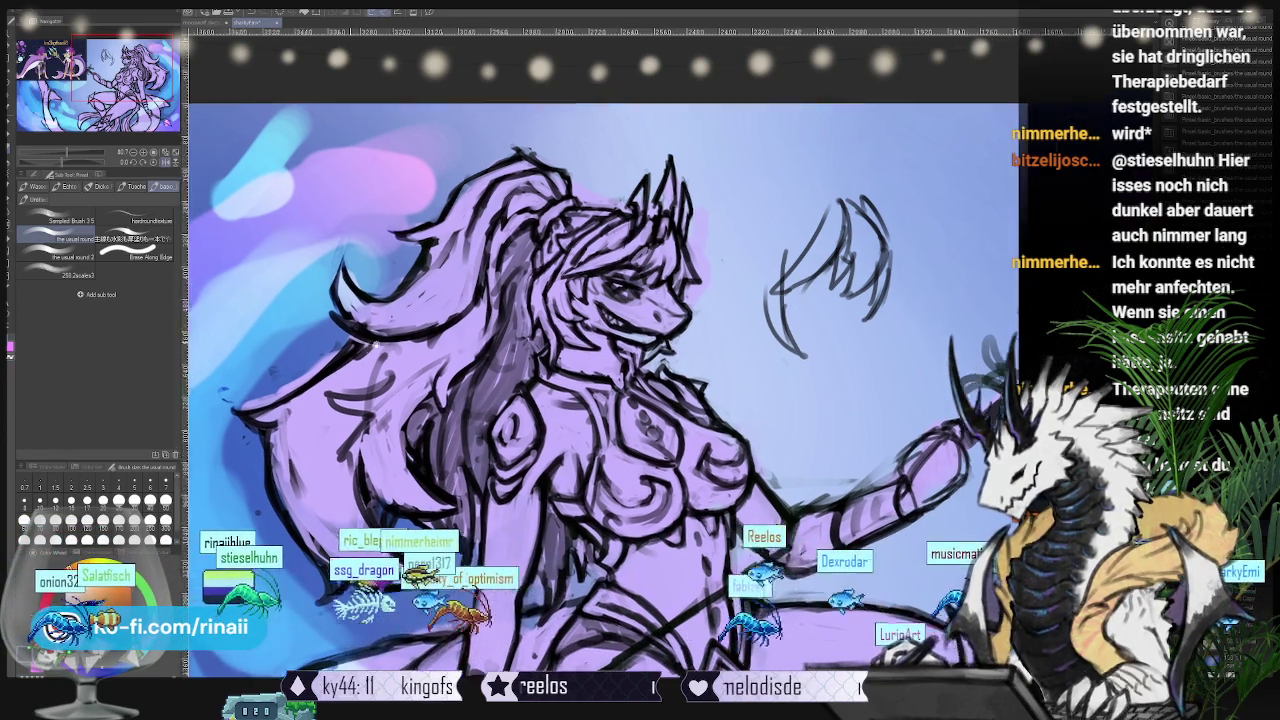
# Step: Pan to frame the upper body for redrawing the arm, hand and hair, then zoom out
pyautogui.moveTo(301, 215); pyautogui.dragTo(401, 247)
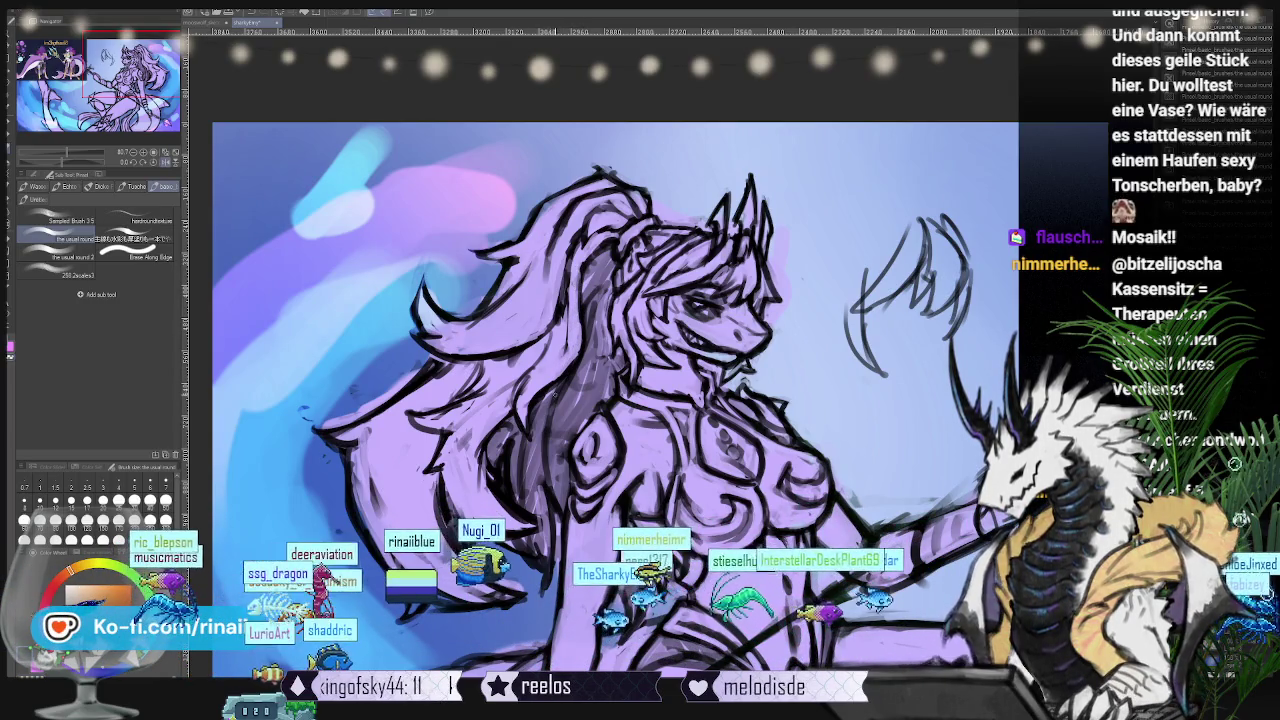
pyautogui.scroll(-3, 615, 400)
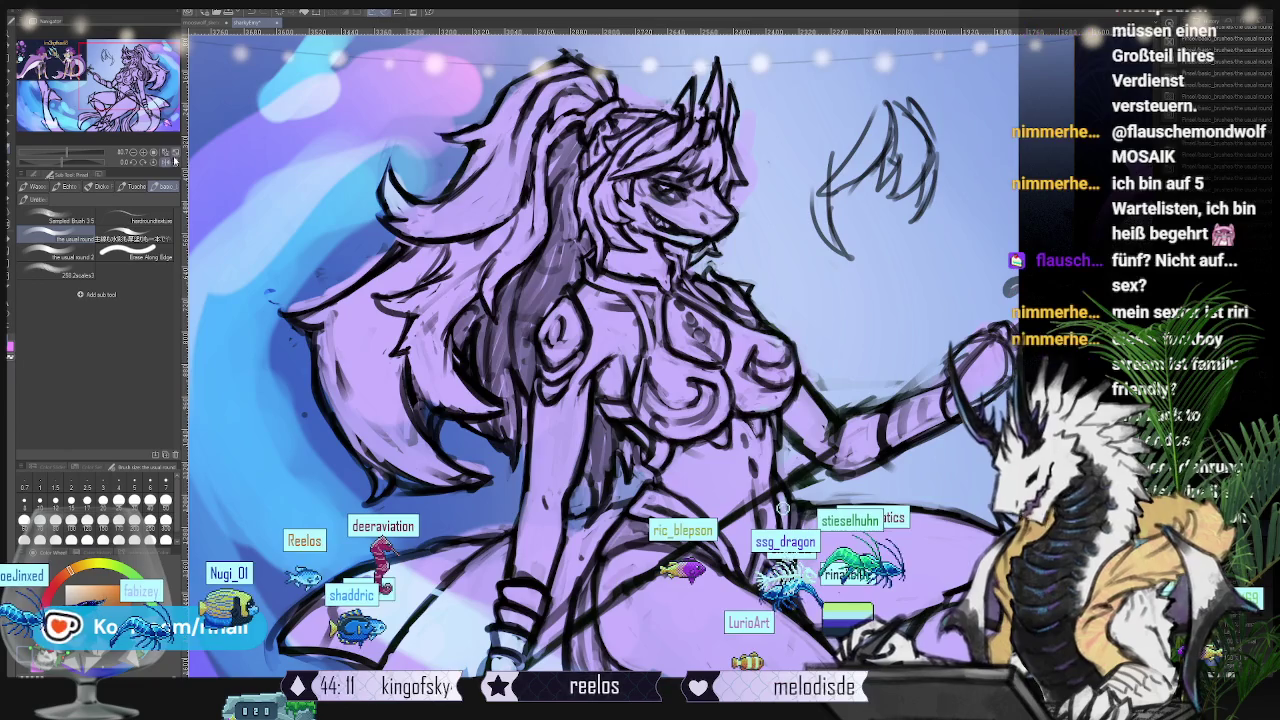
pyautogui.press('h')
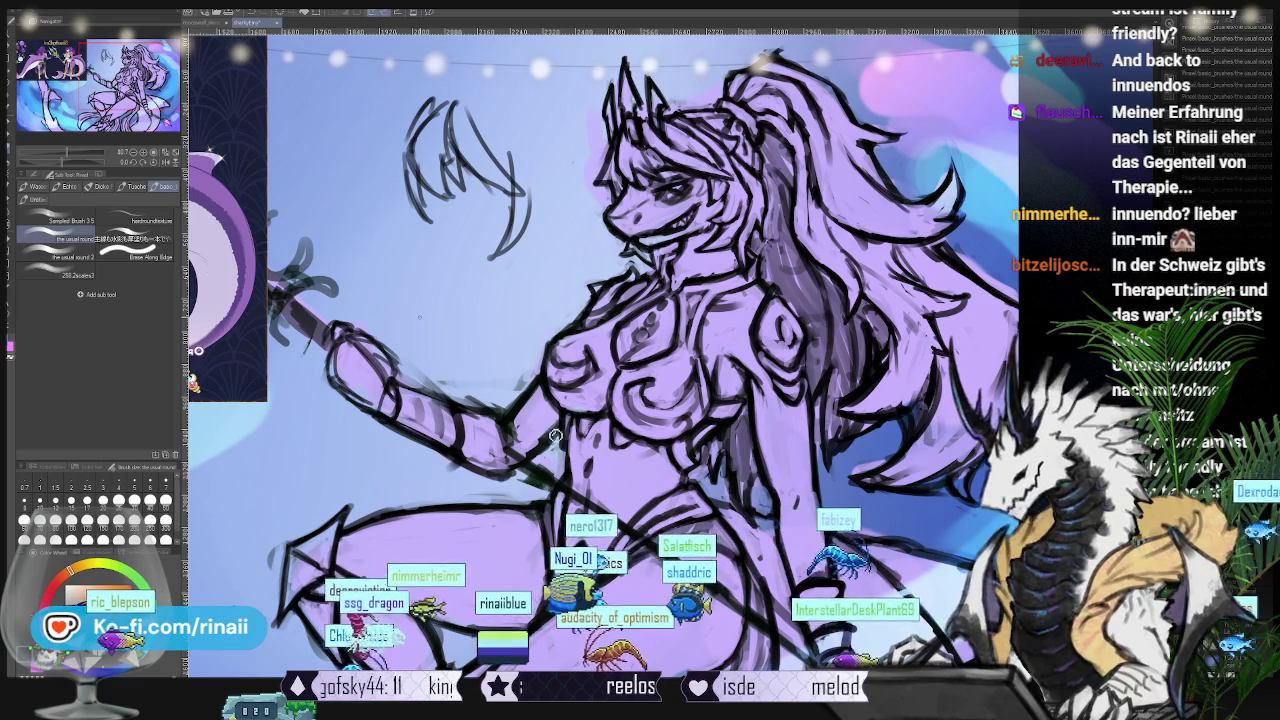
pyautogui.press('h')
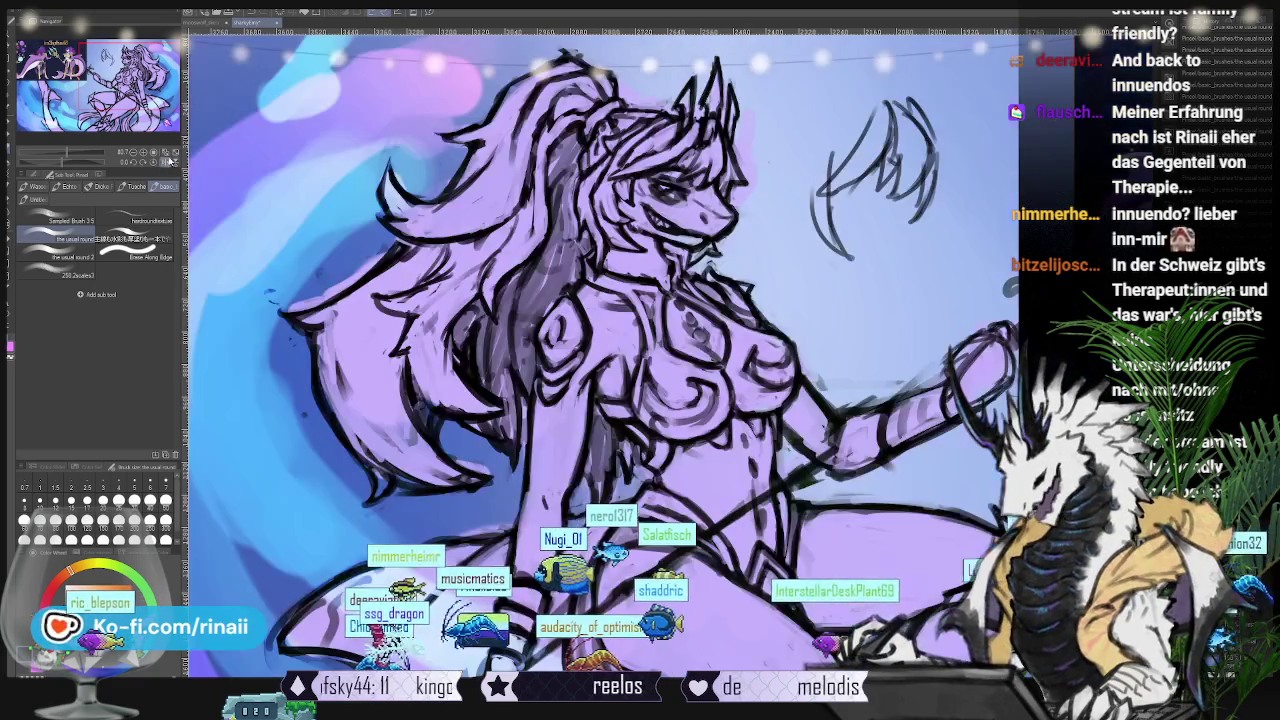
# Step: Zoom in on the torso and trident arm to refine their lines against the reference
pyautogui.scroll(1, 600, 350)
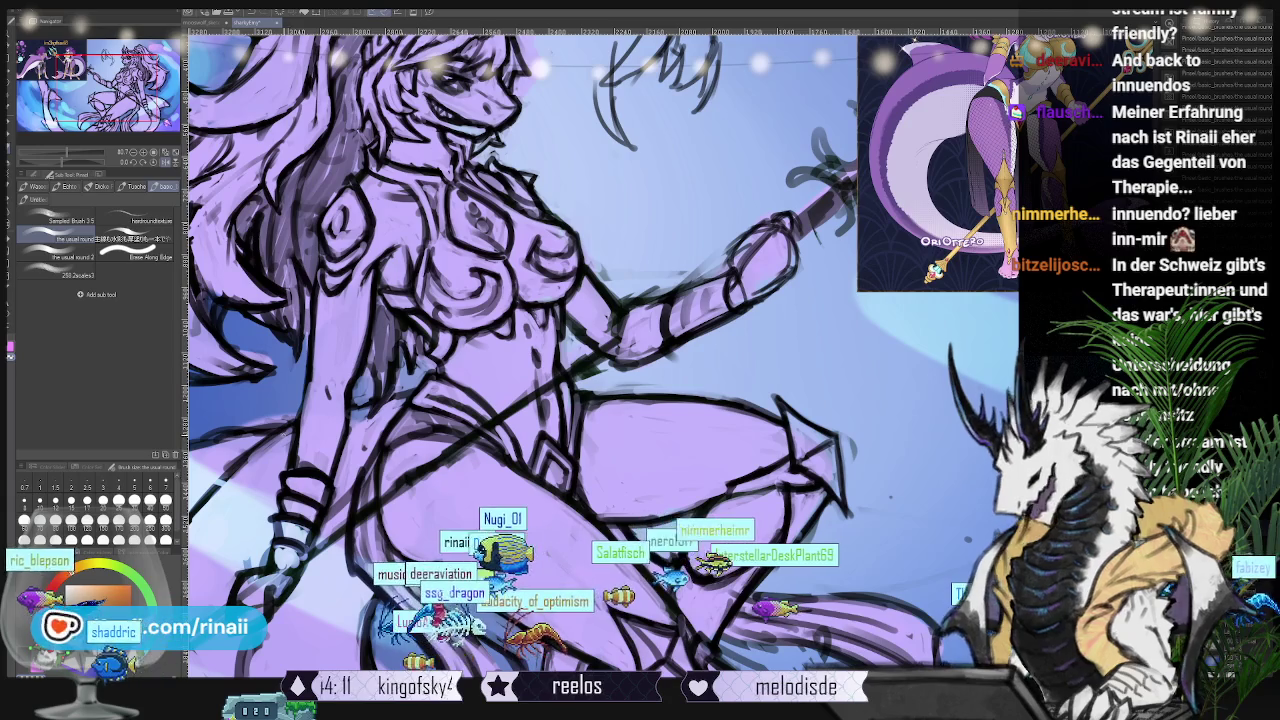
pyautogui.scroll(1, 600, 350)
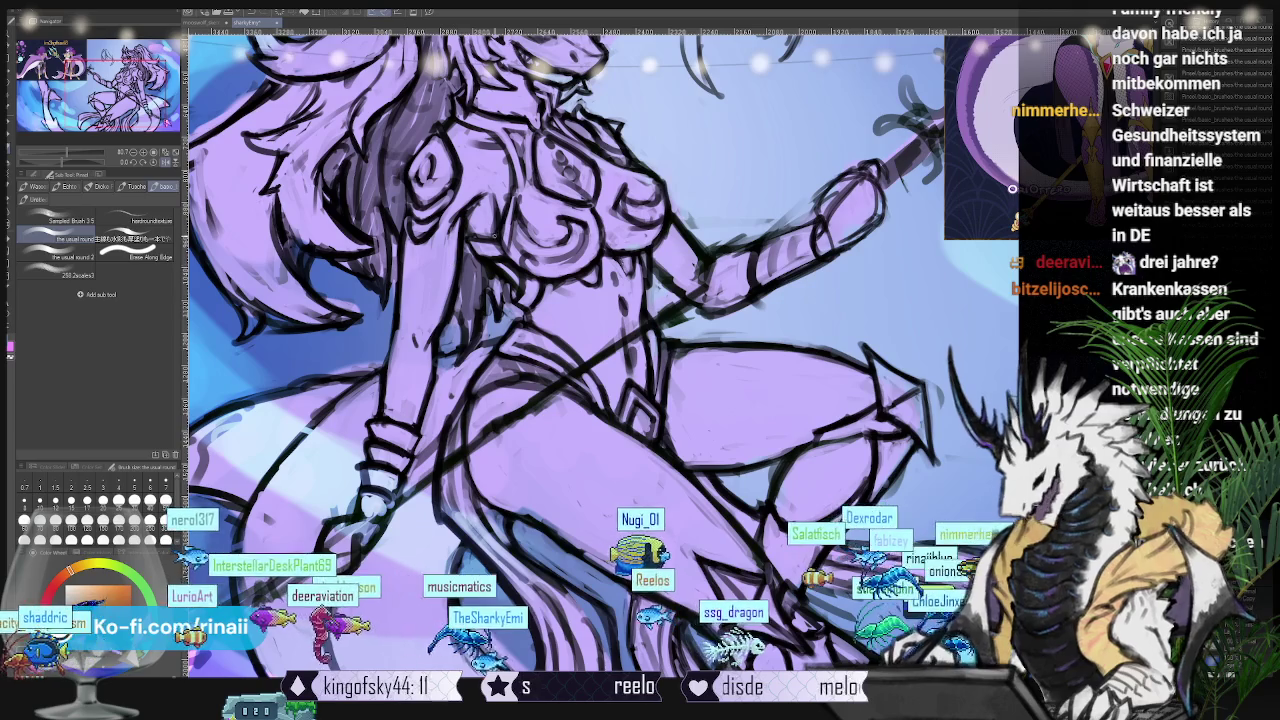
pyautogui.scroll(3, 600, 300)
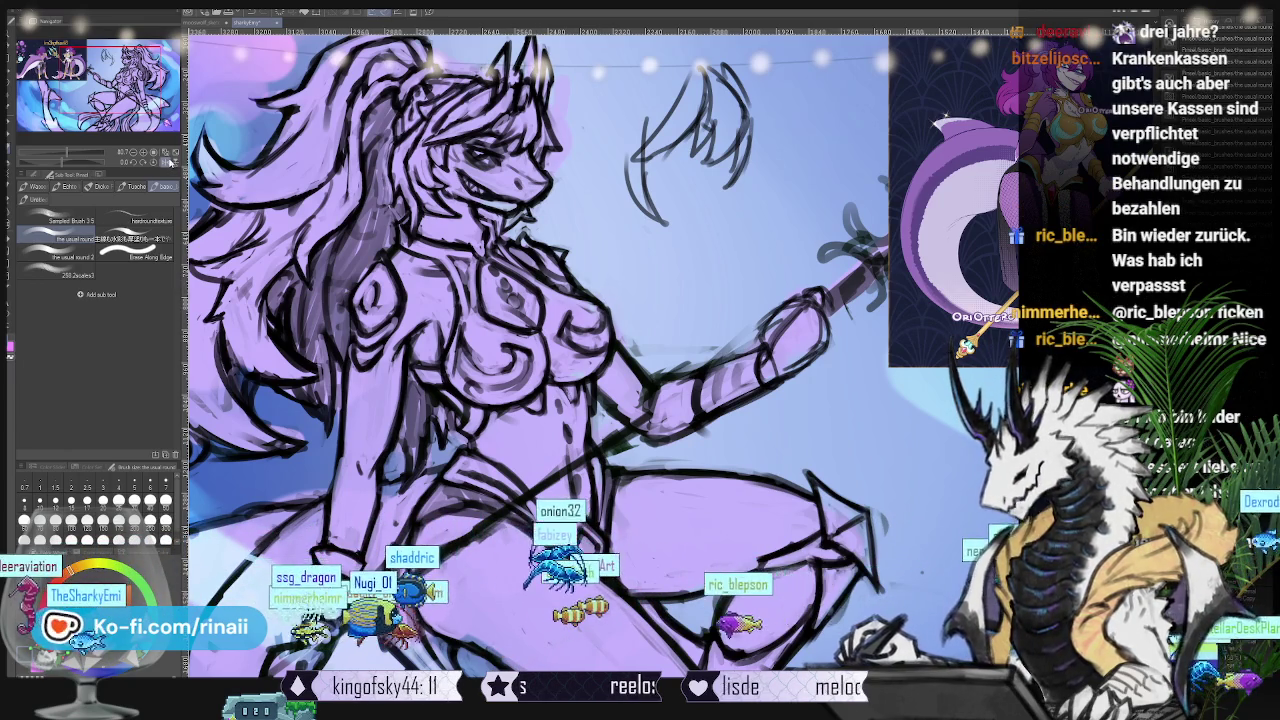
# Step: Mirror the view so the figure faces left, zoom in slightly, and frame her upper body
pyautogui.press('h')
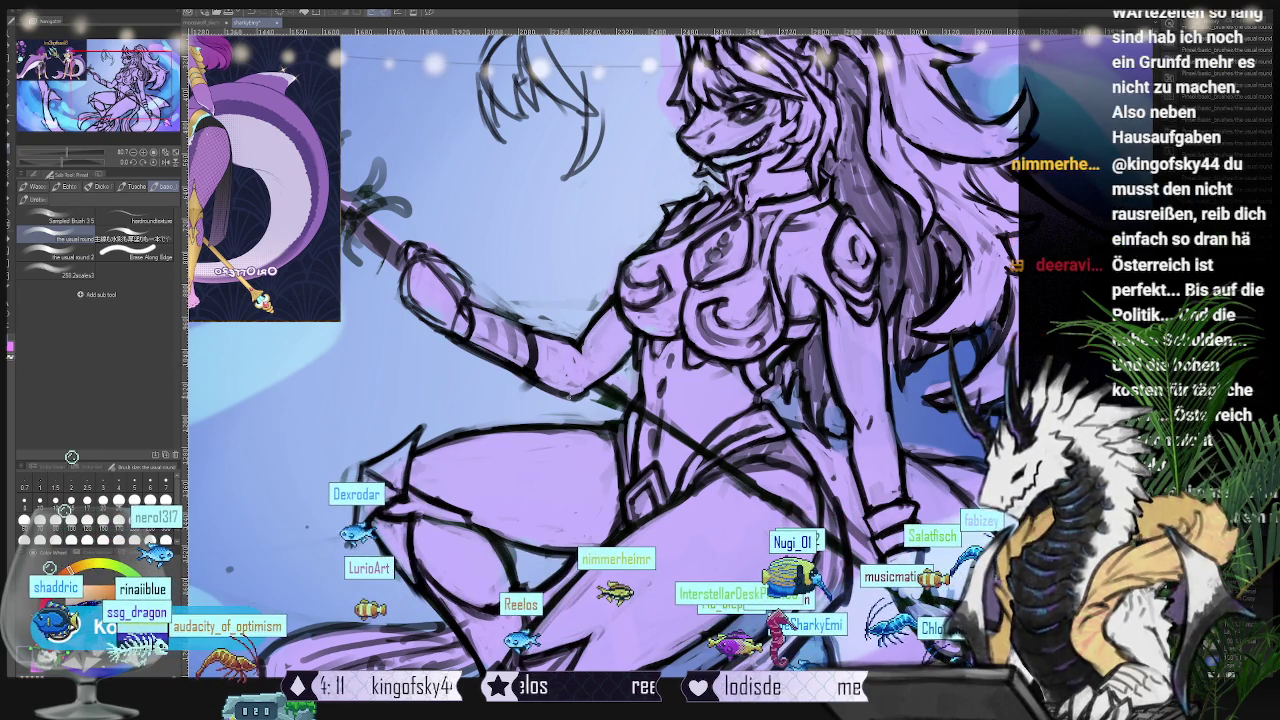
pyautogui.hotkey('ctrl', '+')
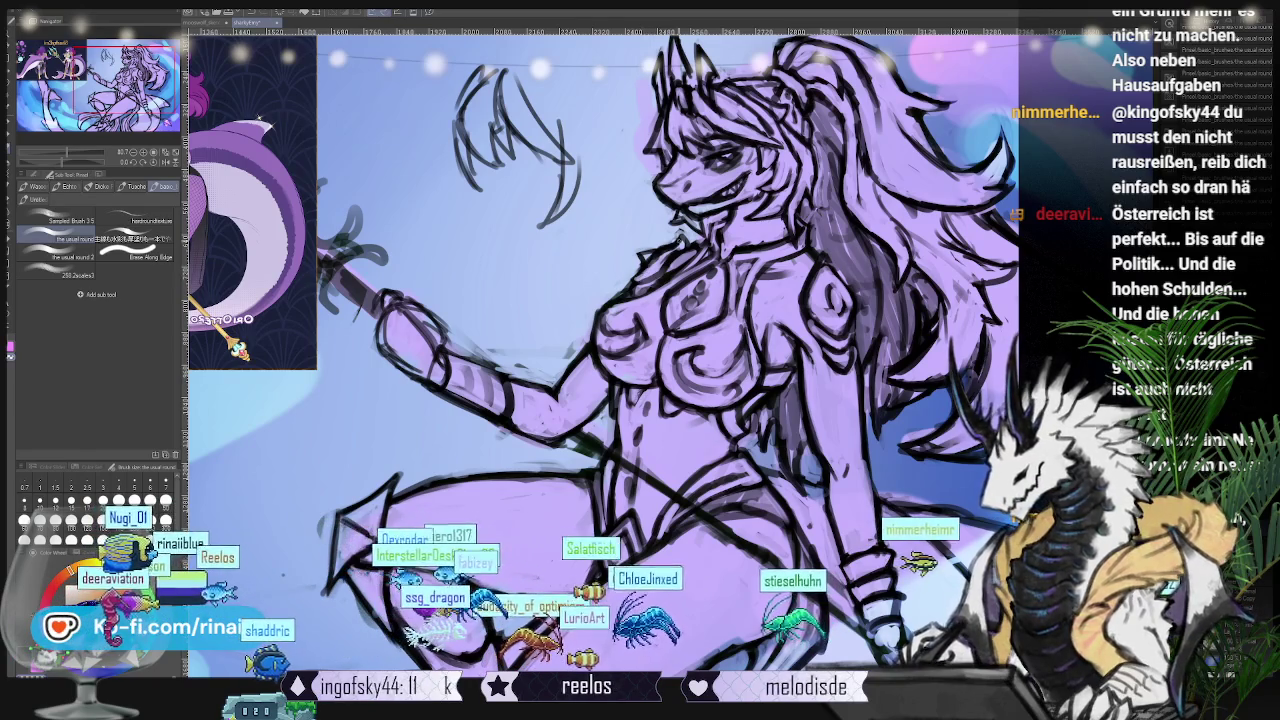
pyautogui.moveTo(640, 360); pyautogui.dragTo(580, 425)
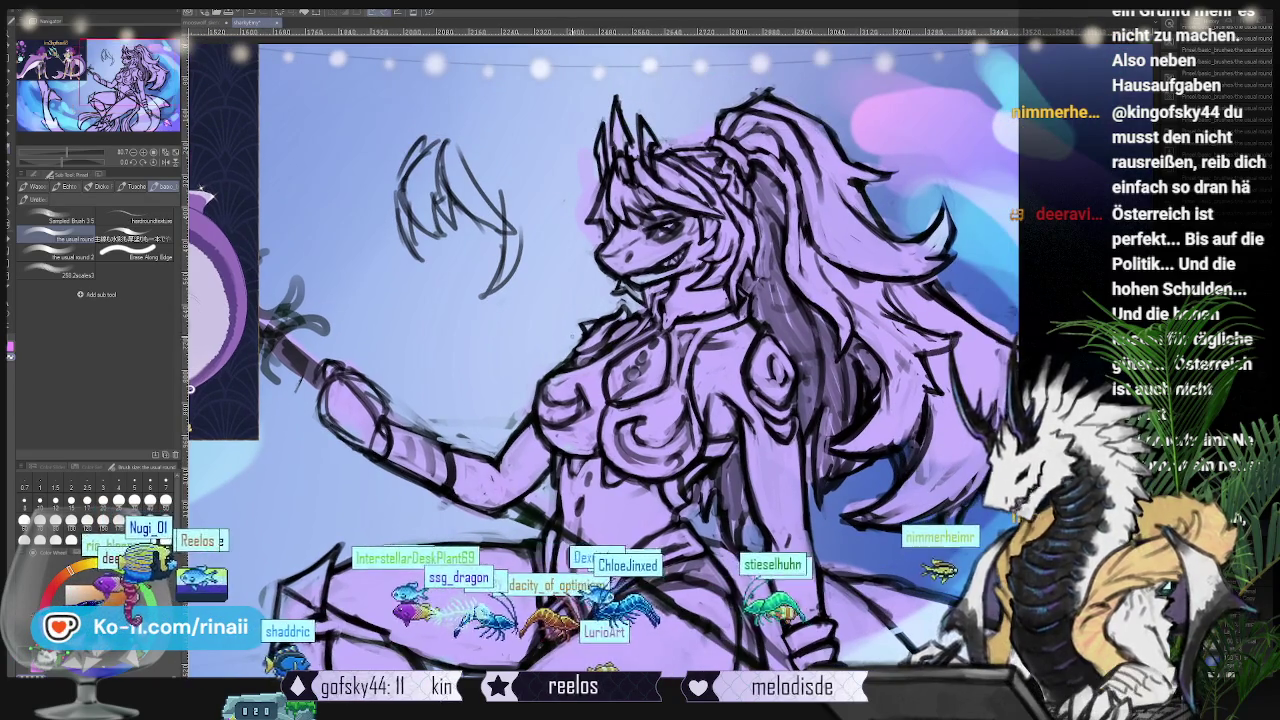
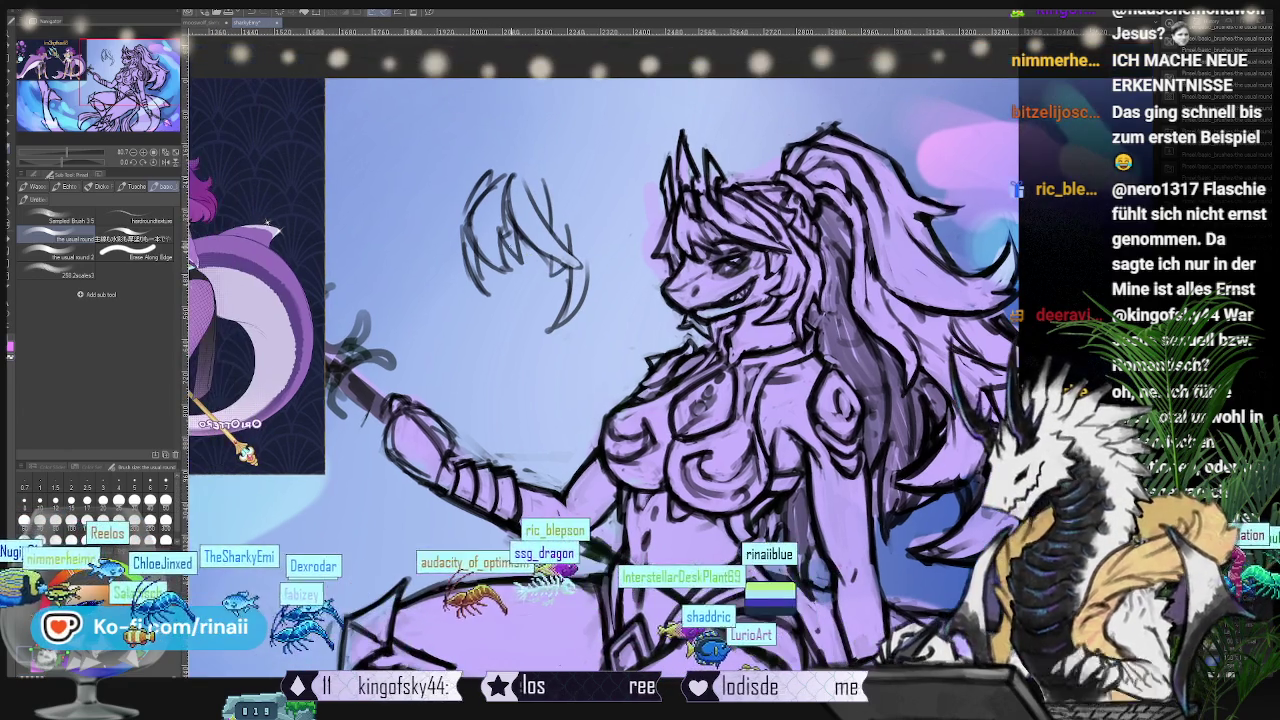
# Step: Pan the view right and down so the dragon's head, hair and staff sit centrally
pyautogui.moveTo(600, 360); pyautogui.dragTo(670, 395)
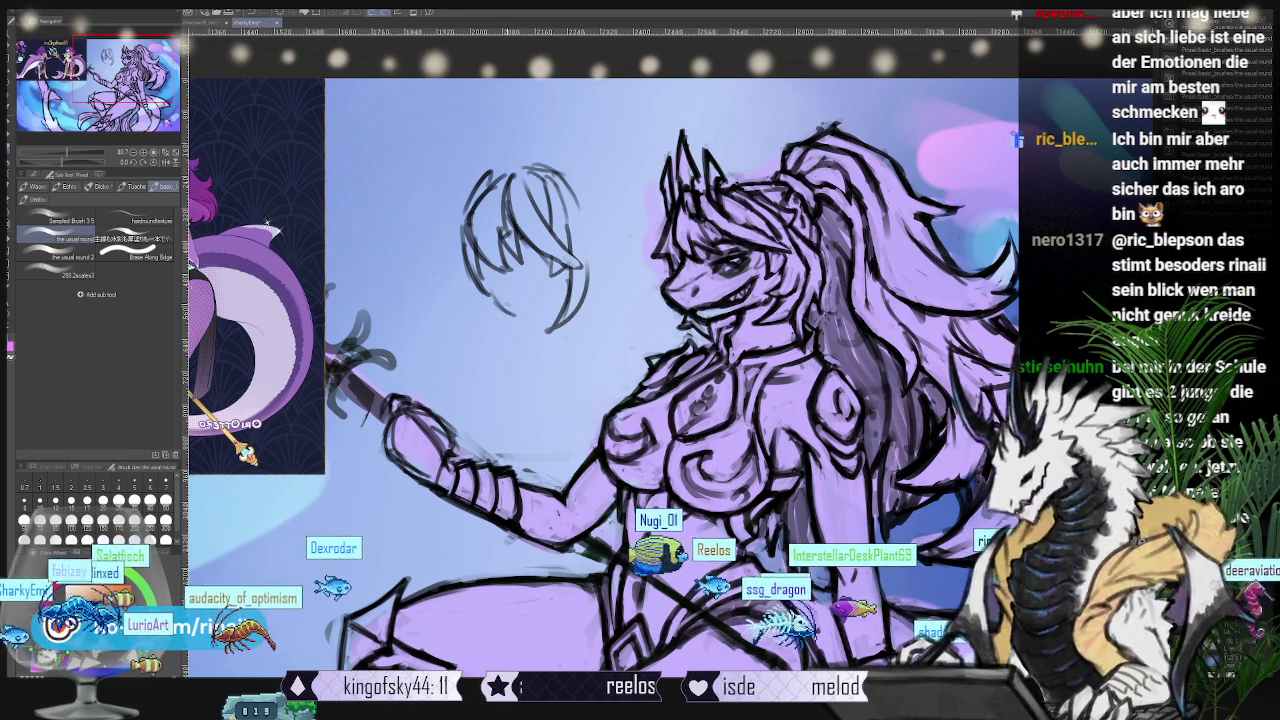
pyautogui.moveTo(501, 350); pyautogui.dragTo(596, 320)
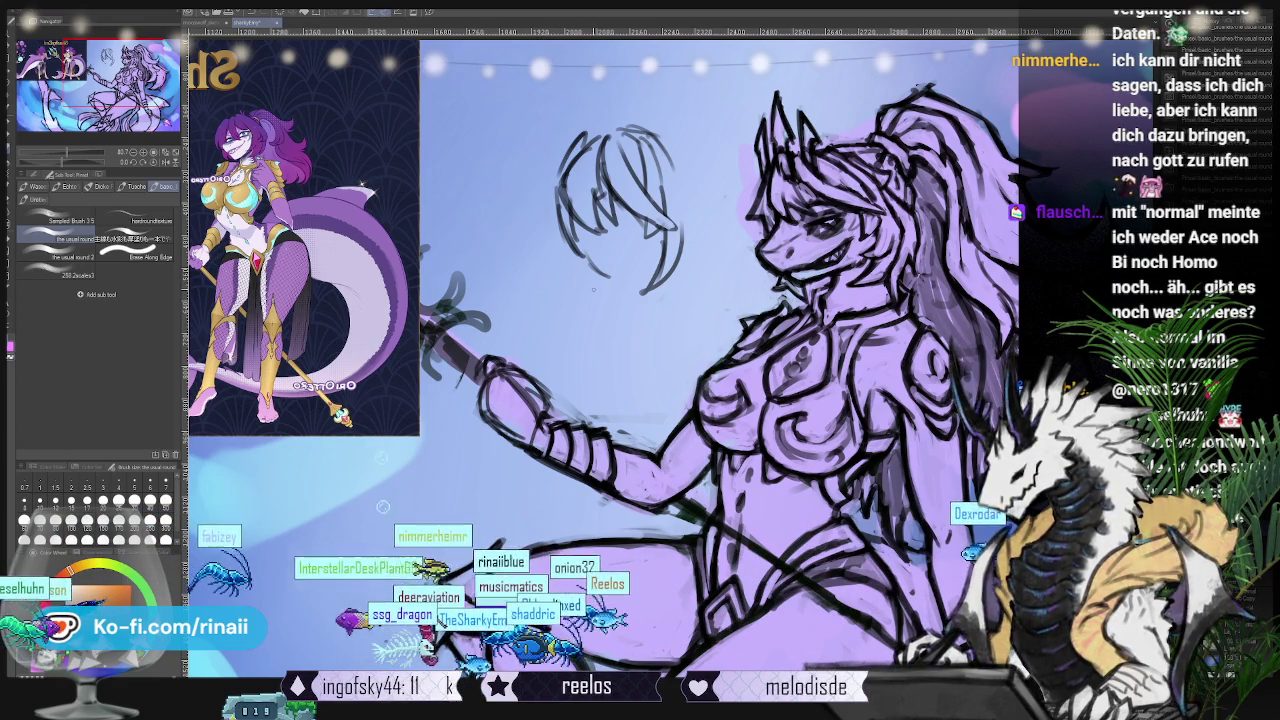
# Step: Pan the canvas slightly left to frame the dragon's head, torso and staff arm
pyautogui.moveTo(383, 483); pyautogui.dragTo(307, 471)
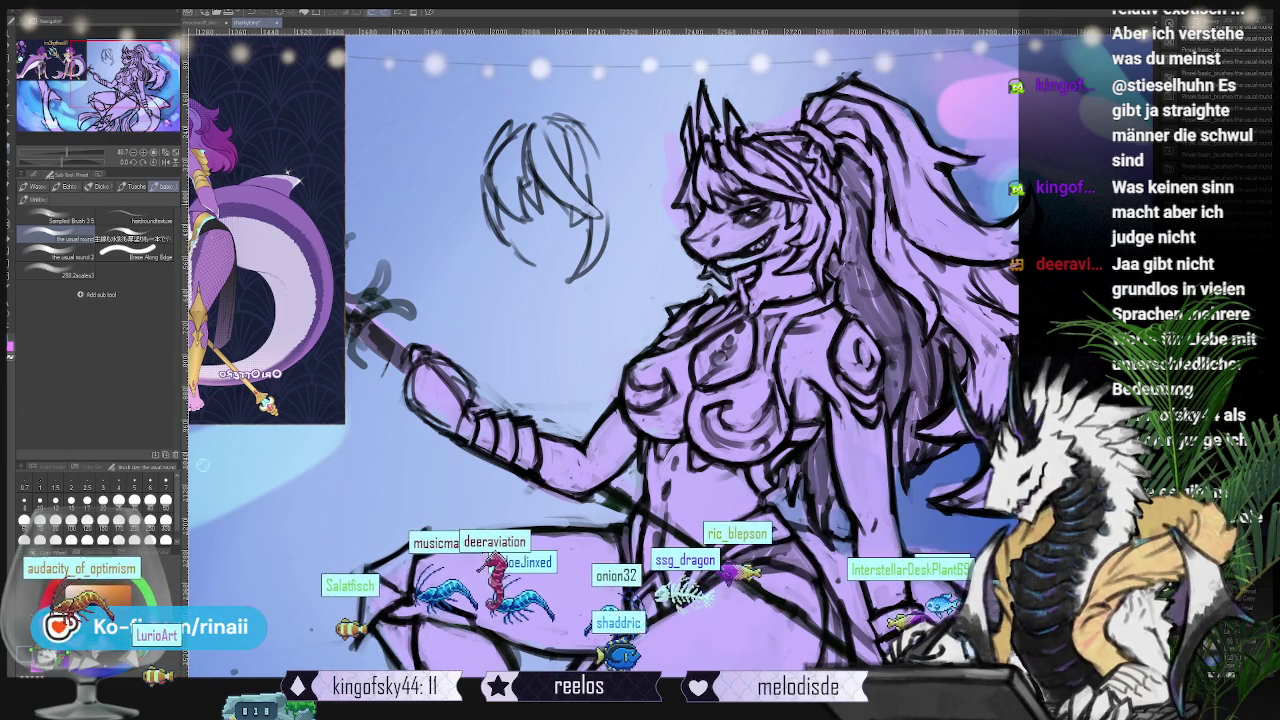
# Step: Pan the view to show the whole inked figure, then more of the hair
pyautogui.moveTo(568, 305); pyautogui.dragTo(603, 316)
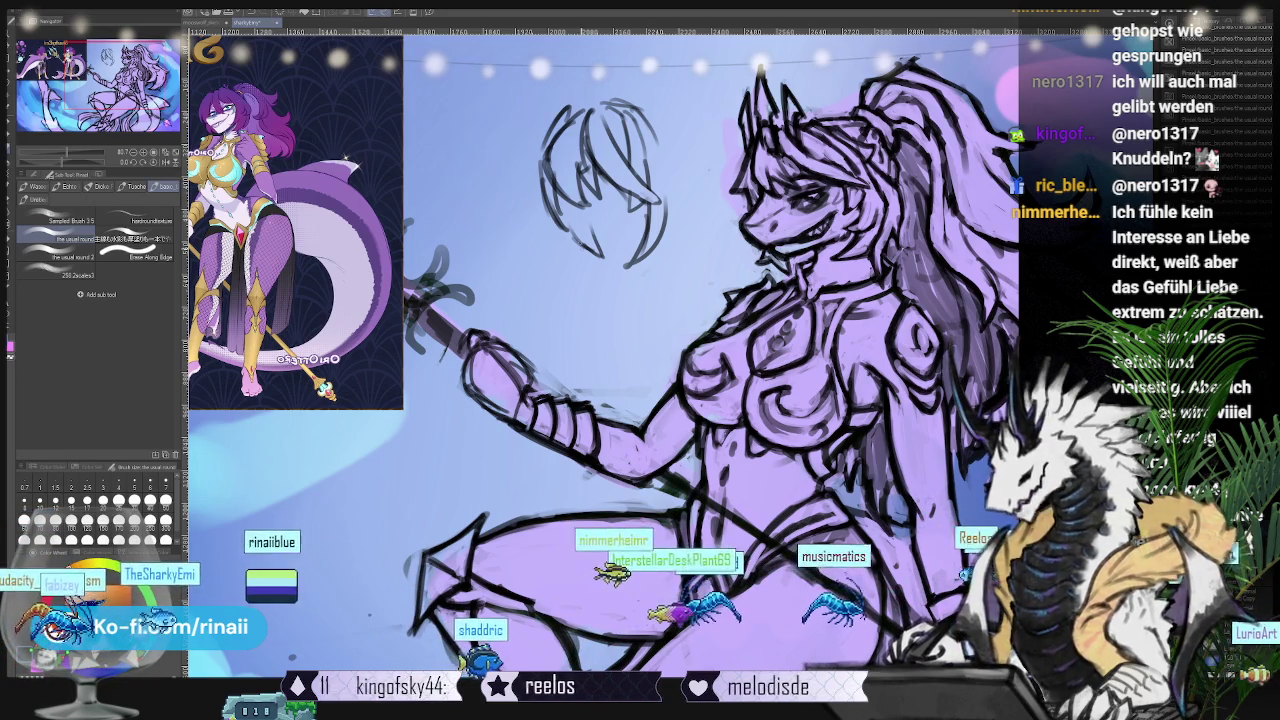
pyautogui.moveTo(600, 400); pyautogui.dragTo(520, 385)
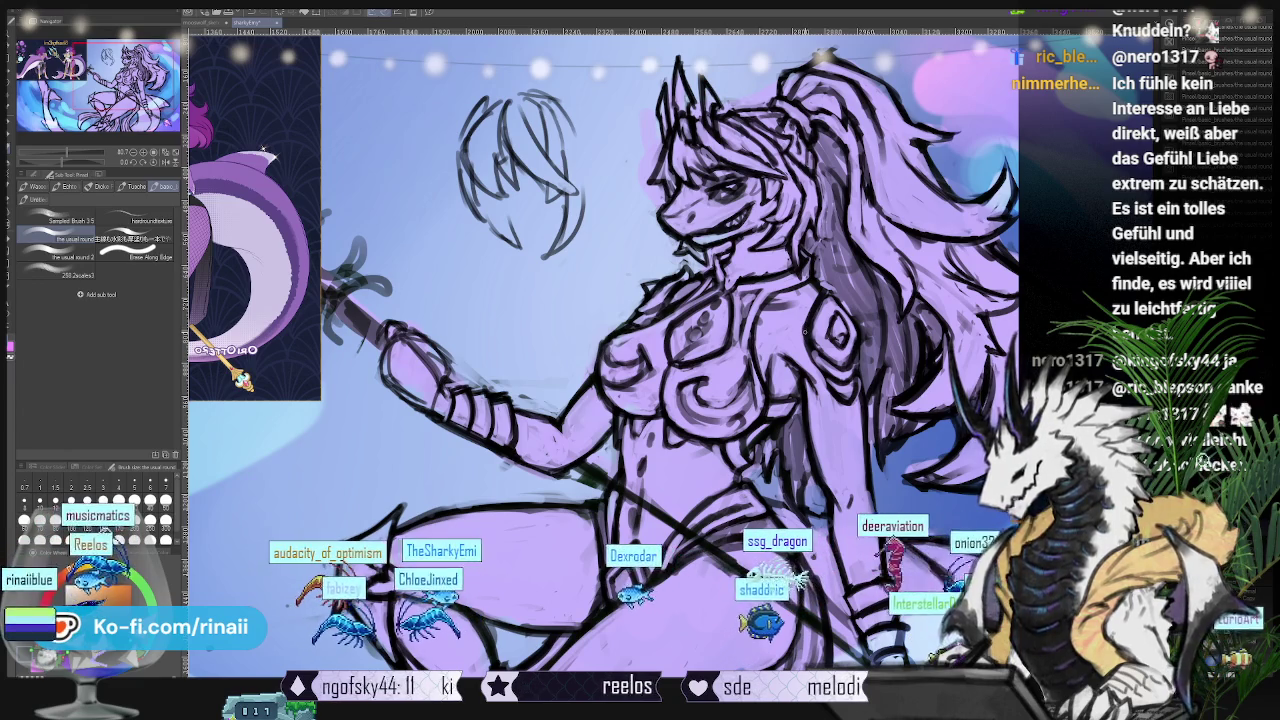
# Step: Pan the view twice to frame the dragon's head, hair and upper torso
pyautogui.moveTo(600, 360); pyautogui.dragTo(555, 410)
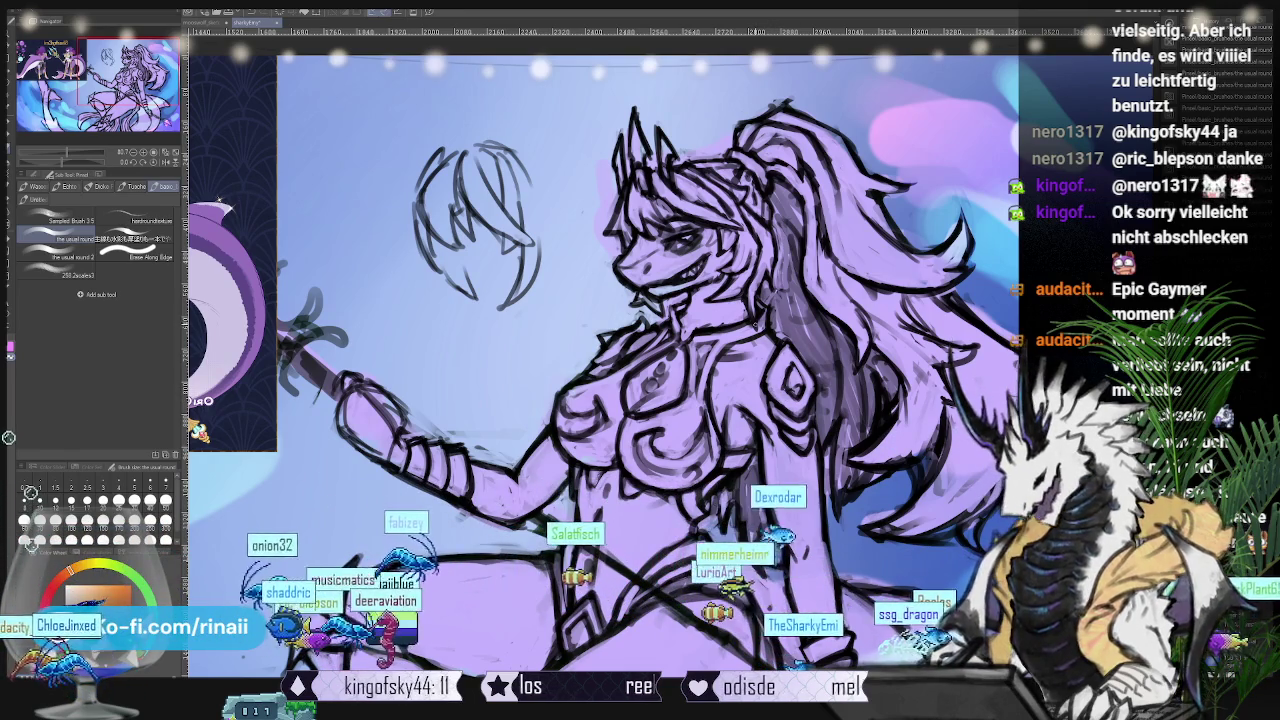
pyautogui.moveTo(640, 360); pyautogui.dragTo(603, 315)
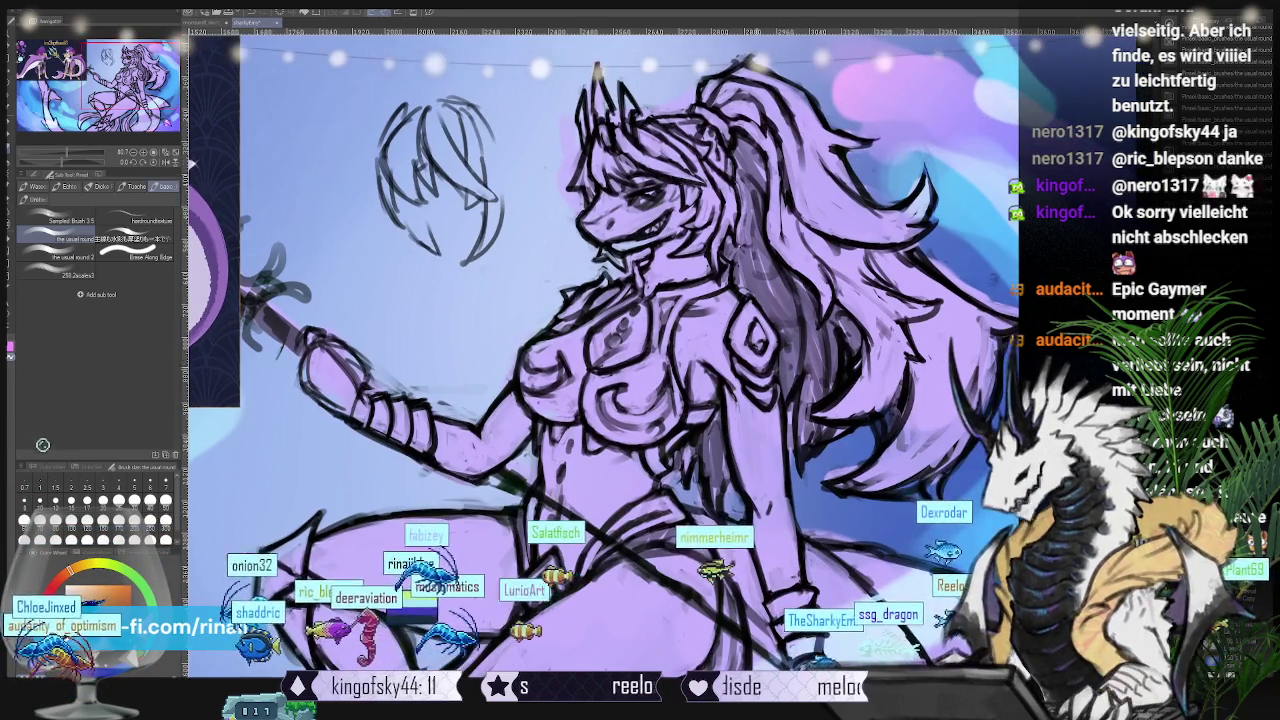